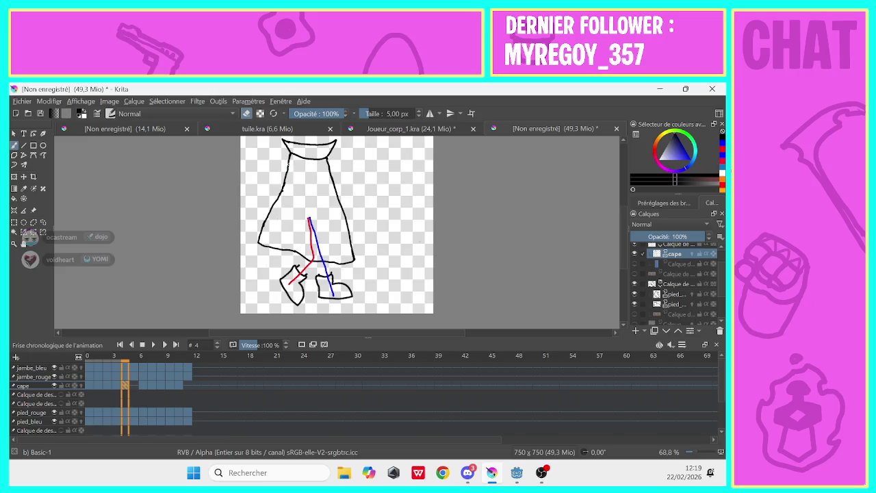
Erase the old lower-left skirt outline on frame 4 with an enlarged eraser.
left_click_drag(290, 161, 259, 237)
key("bracketright")
key("bracketright")
key("bracketright")
left_click(260, 241)
left_click_drag(260, 242, 322, 266)
left_click(246, 113)
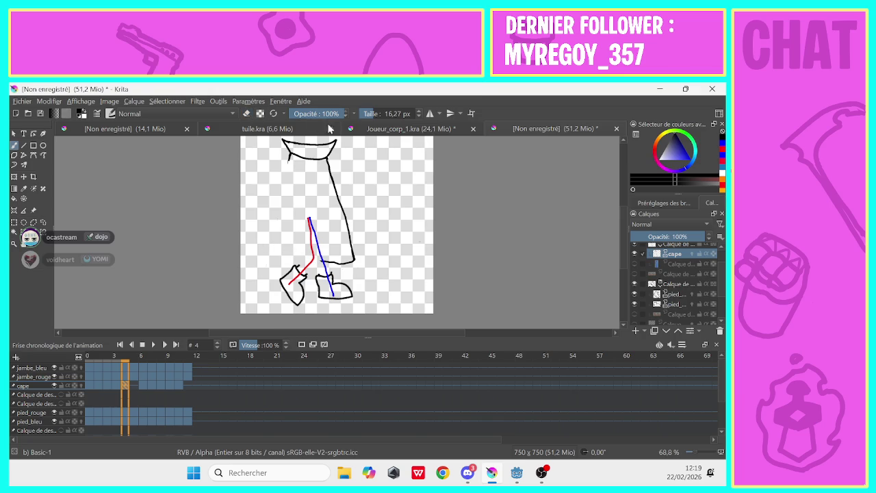
left_click_drag(375, 113, 361, 113)
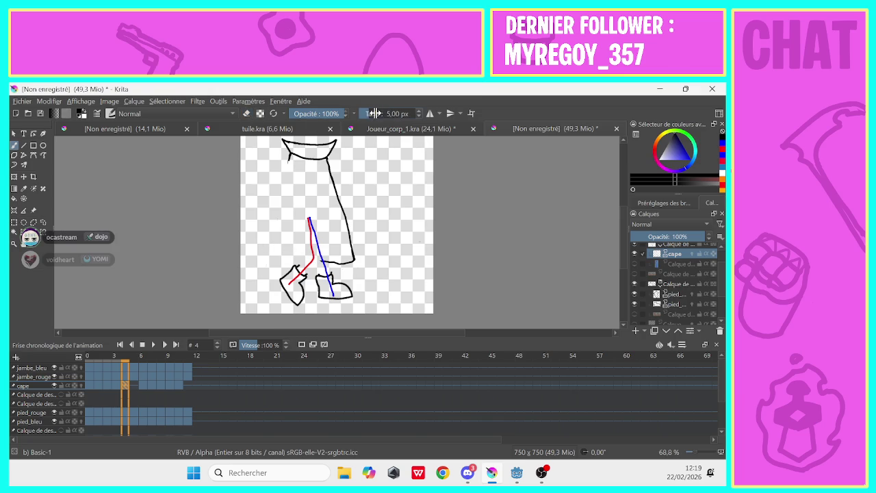
Draw a new 5 px left skirt edge sweeping down-left and extend the hem rightward.
left_click_drag(288, 157, 264, 239)
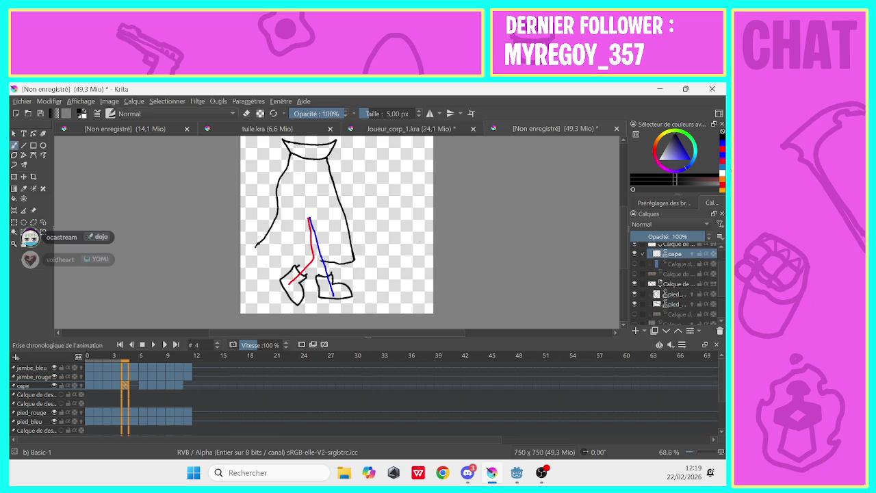
left_click(117, 386)
left_click(124, 386)
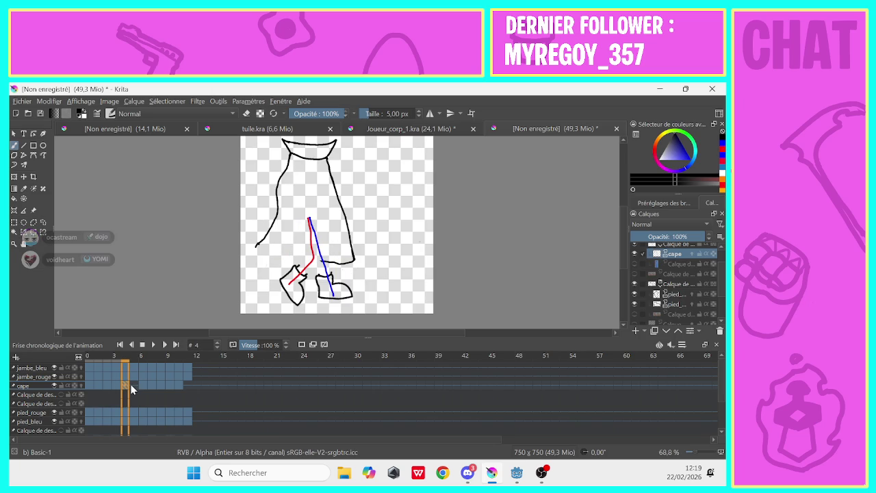
left_click_drag(274, 250, 305, 255)
Erase the old right skirt outline, then redraw the right edge at 5 px.
left_click(247, 114)
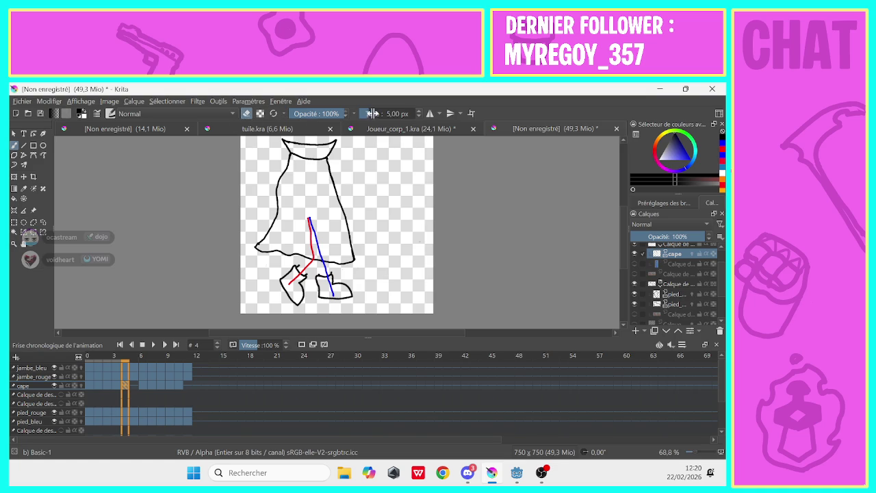
left_click_drag(371, 113, 388, 112)
mouse_move(330, 170)
left_mouse_down()
mouse_move(353, 254)
mouse_move(308, 254)
left_mouse_up()
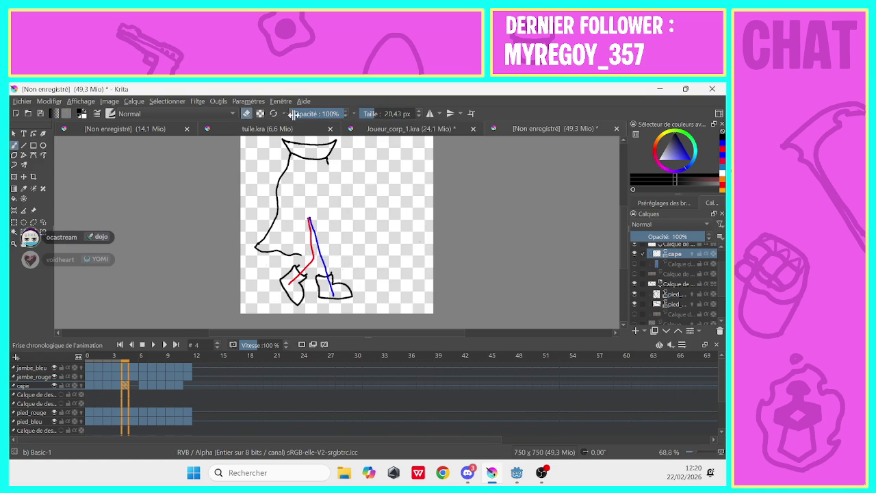
left_click(246, 114)
left_click(361, 114)
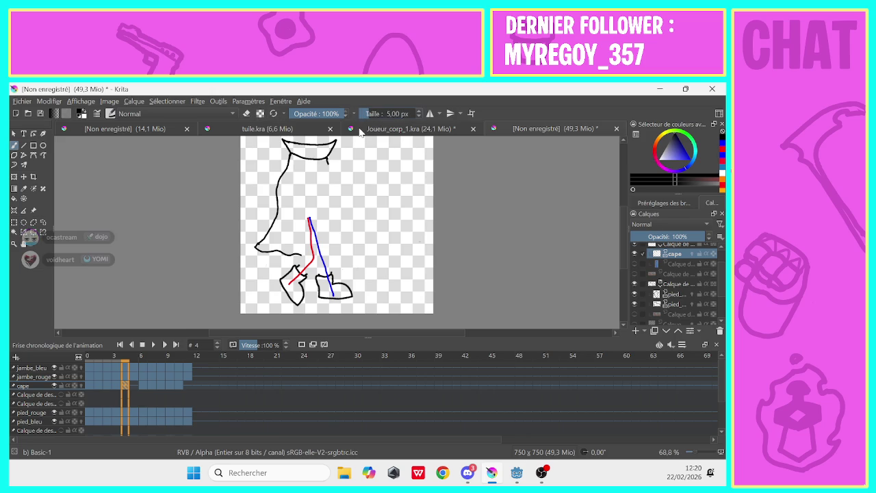
mouse_move(327, 161)
left_mouse_down()
mouse_move(345, 245)
mouse_move(340, 264)
left_mouse_up()
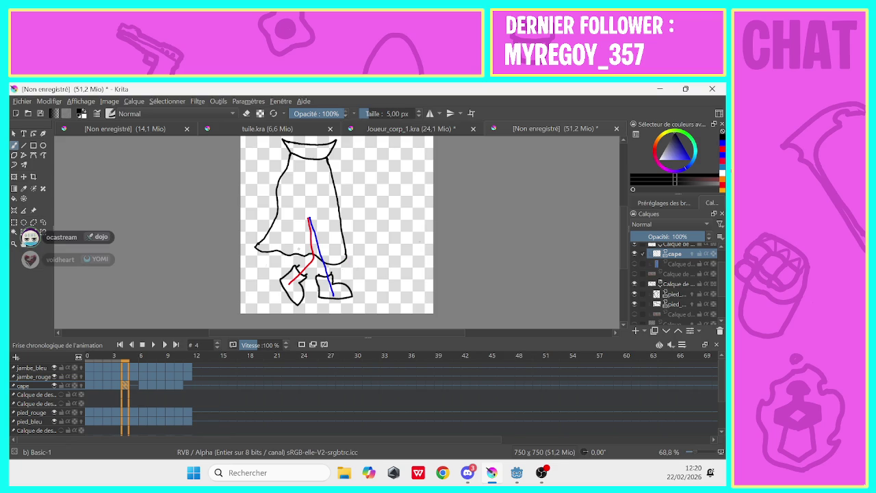
key("ctrl+z")
left_click(674, 304)
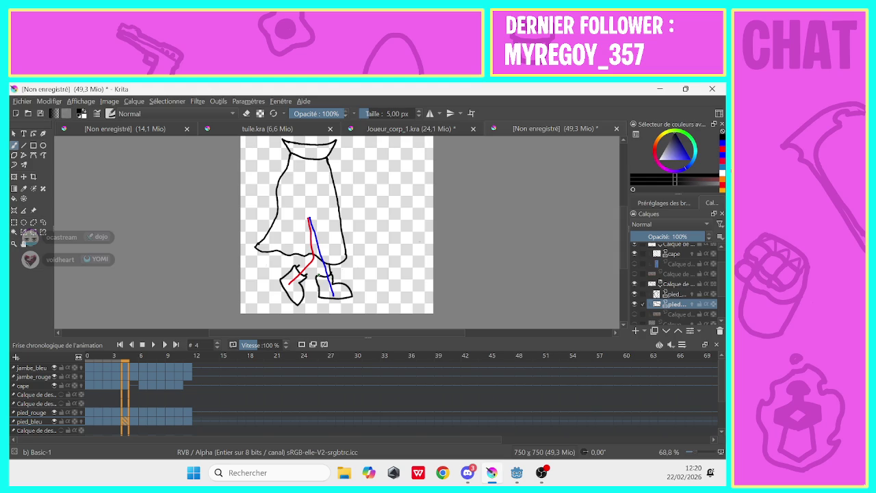
Add a short black ankle stroke above the blue foot and shift the cape keyframes to run continuously.
left_click_drag(317, 276, 317, 258)
left_click(668, 294)
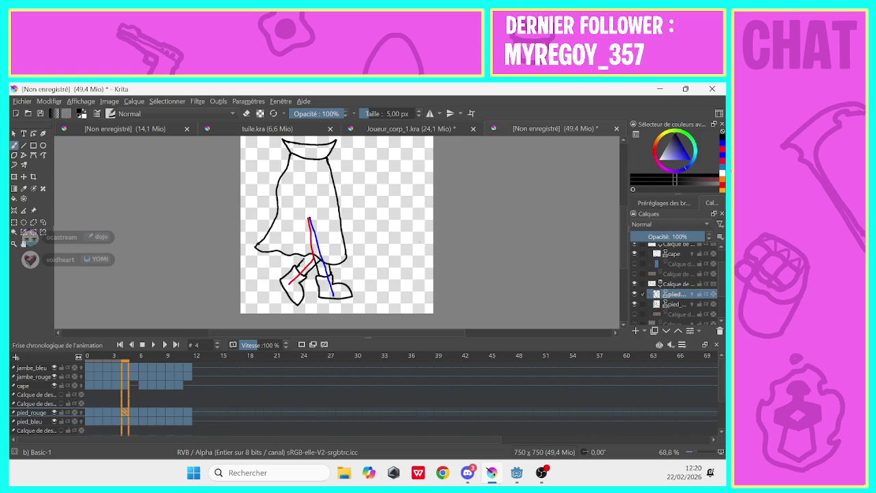
left_click(114, 386)
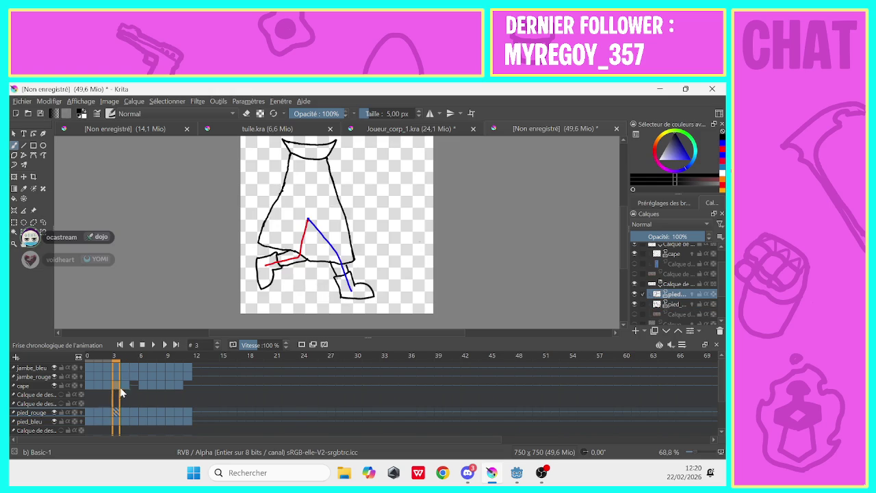
left_click_drag(115, 385, 124, 387)
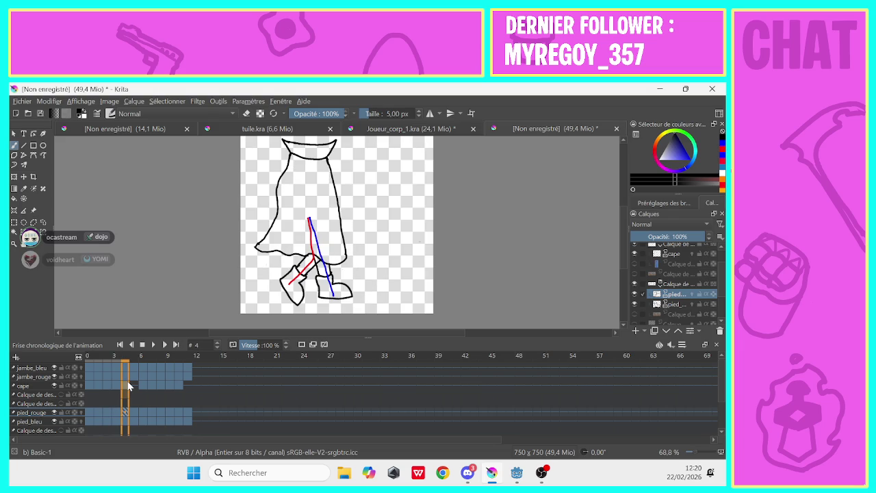
left_click(246, 113)
left_click(673, 304)
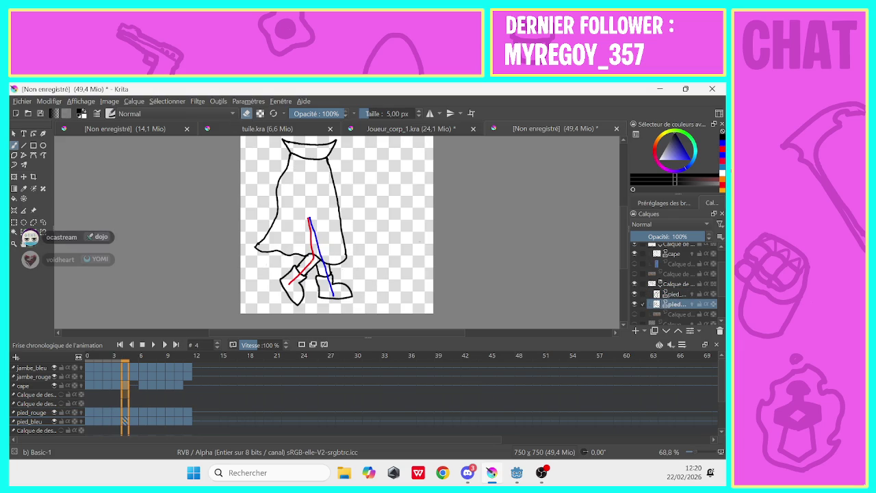
Flip back and forth through frames 4 to 6 to preview the walk motion.
key("Right")
key("Left")
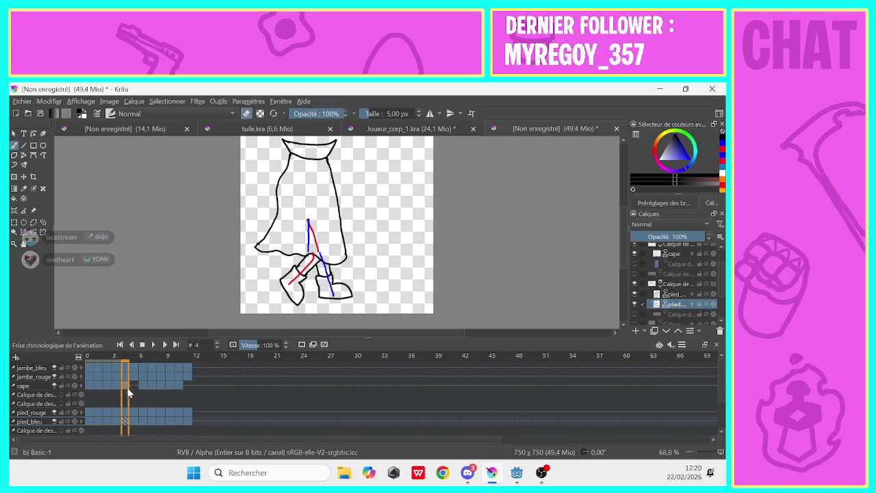
key("Right")
key("Left")
key("Right")
left_click(132, 385)
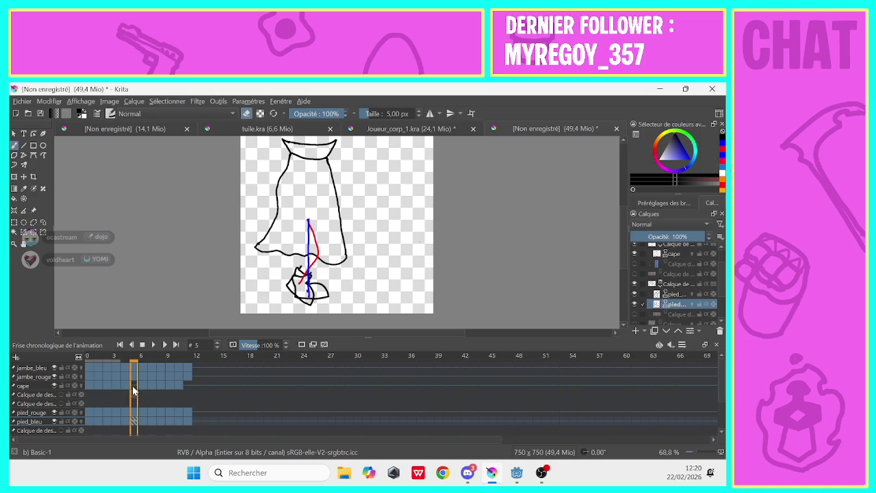
key("Right")
key("Left")
key("Left")
key("Right")
key("Right")
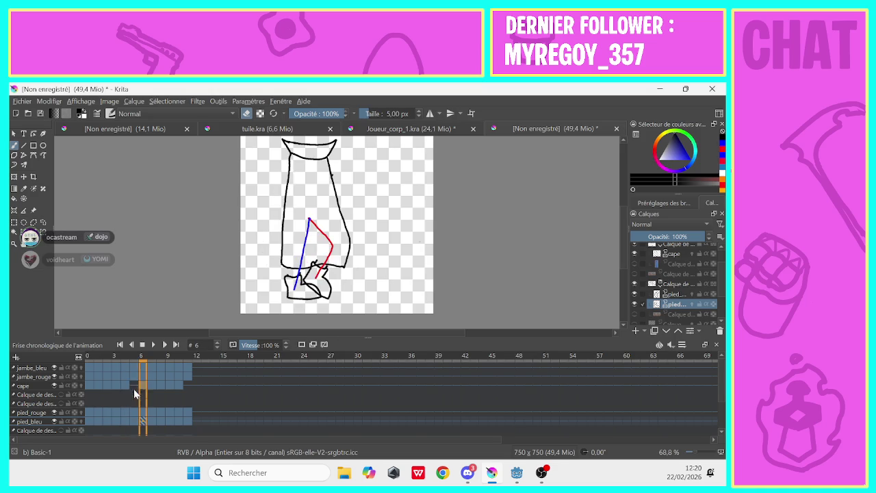
key("Left")
key("Left")
key("Right")
key("Right")
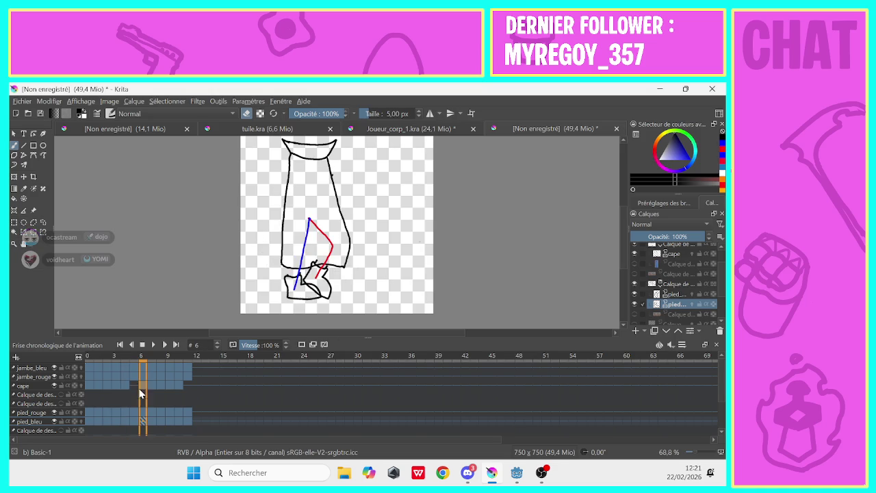
key("Left")
key("Left")
key("Right")
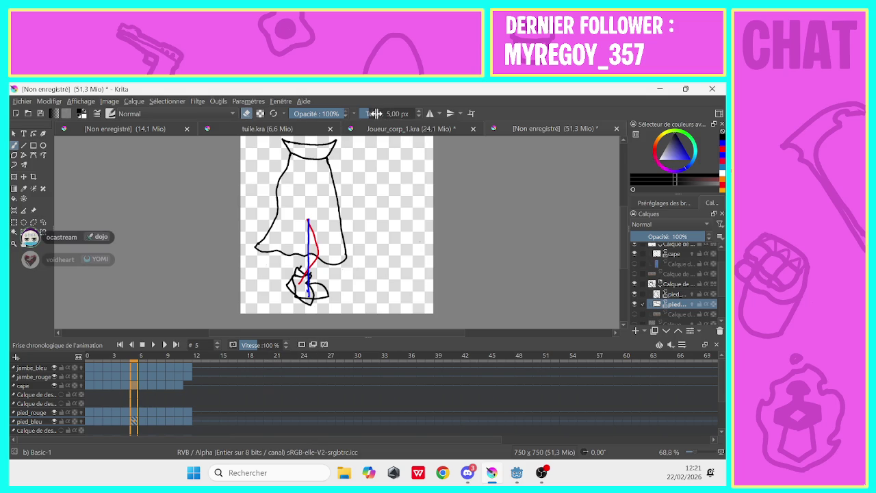
On the cape layer, erase the frame 5 left outline and extend the right outline down at 5 px.
left_click_drag(376, 114, 404, 114)
left_click(670, 253)
mouse_move(274, 198)
left_mouse_down()
mouse_move(320, 260)
mouse_move(338, 261)
mouse_move(345, 239)
mouse_move(334, 175)
left_mouse_up()
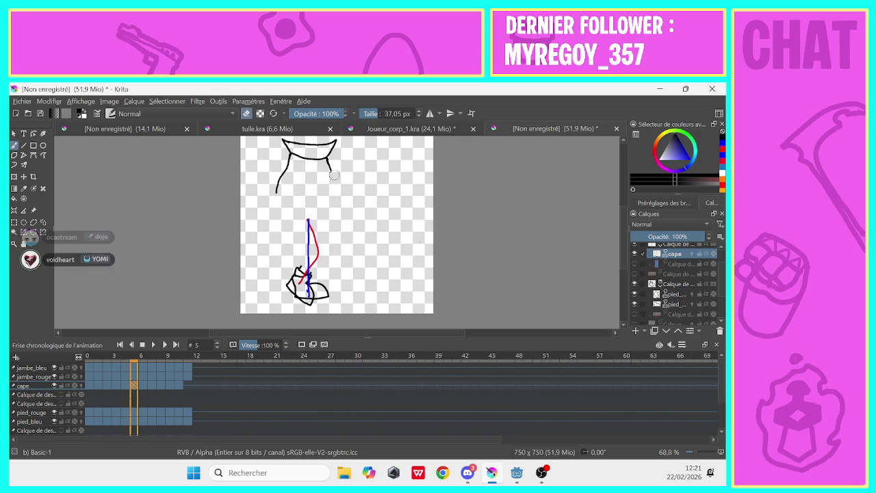
left_click_drag(387, 113, 384, 114)
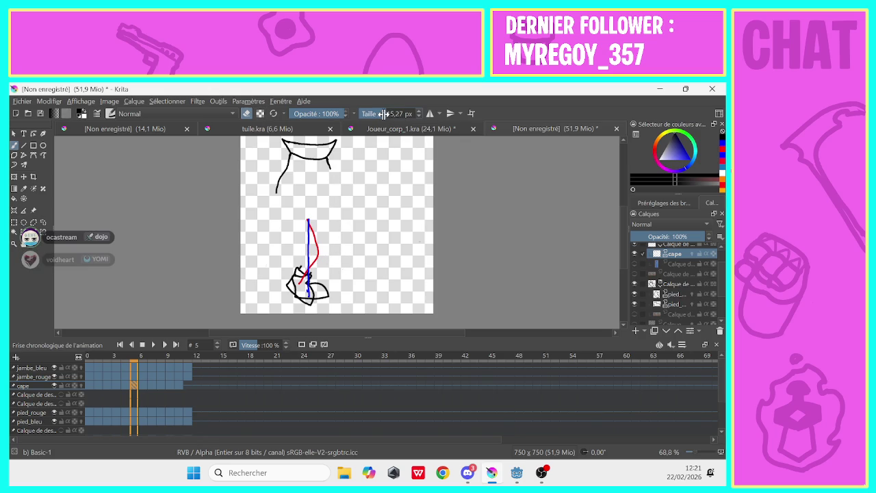
left_click(247, 113)
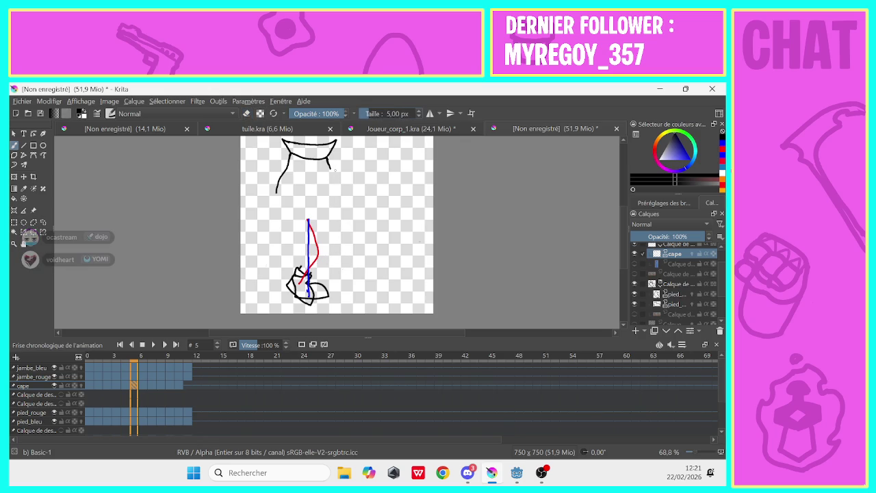
left_click_drag(330, 169, 322, 270)
Compare with frame 6, then extend the hem leftward and draw the left outline down to it.
left_click(246, 114)
left_click(143, 388)
left_click(139, 388)
left_click(143, 390)
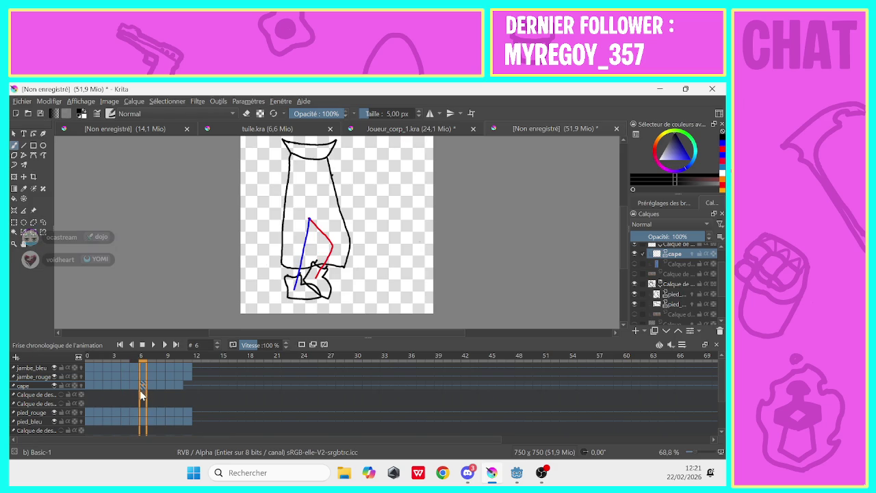
left_click(135, 387)
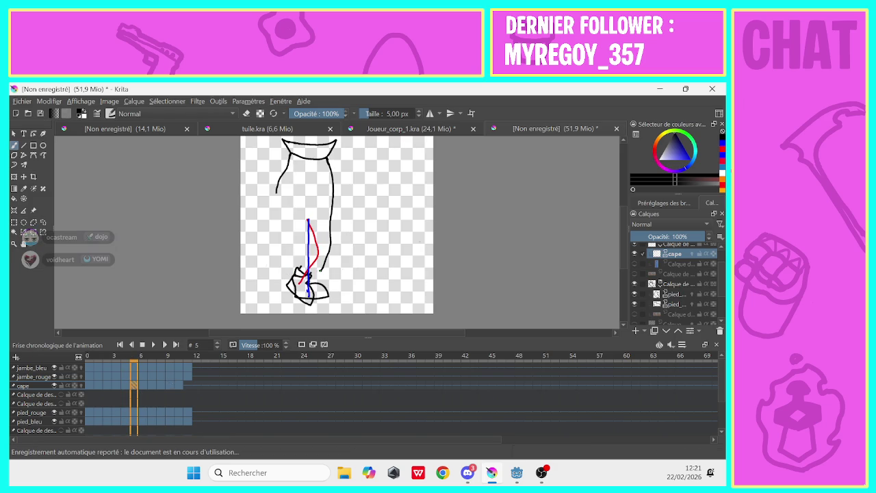
left_click_drag(291, 261, 266, 248)
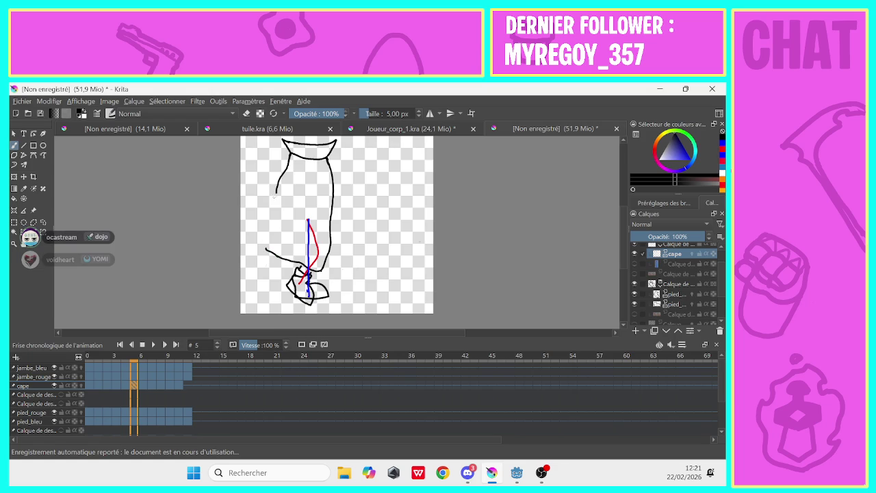
left_click_drag(277, 192, 266, 244)
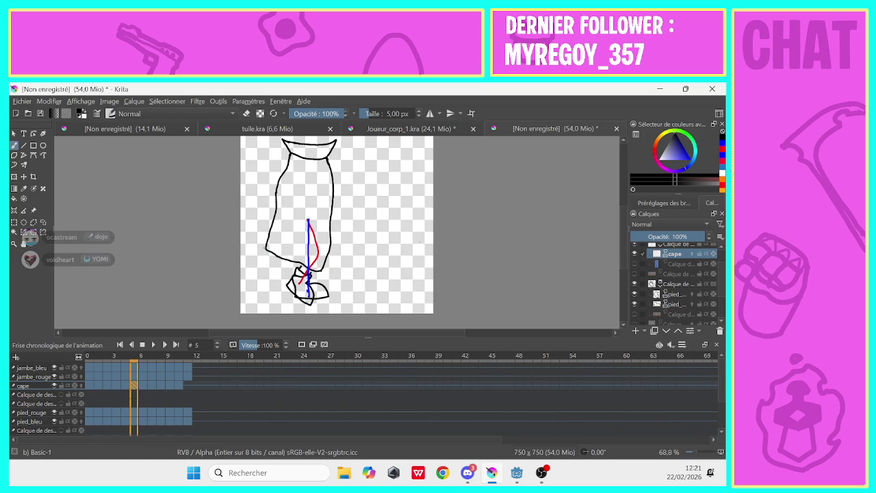
After comparing neighbouring frames, erase the upper left outline and redraw the left edge up from the hem.
left_click(122, 385)
left_click(134, 388)
left_click(143, 387)
left_click(133, 386)
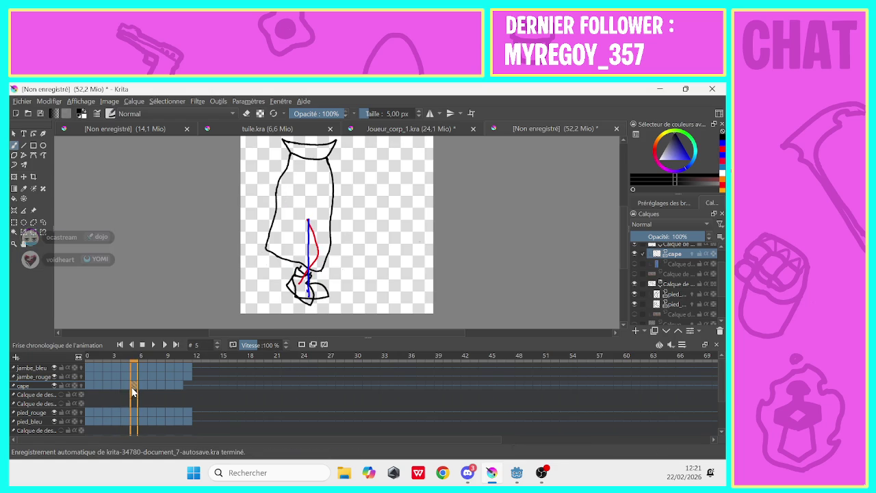
left_click(246, 113)
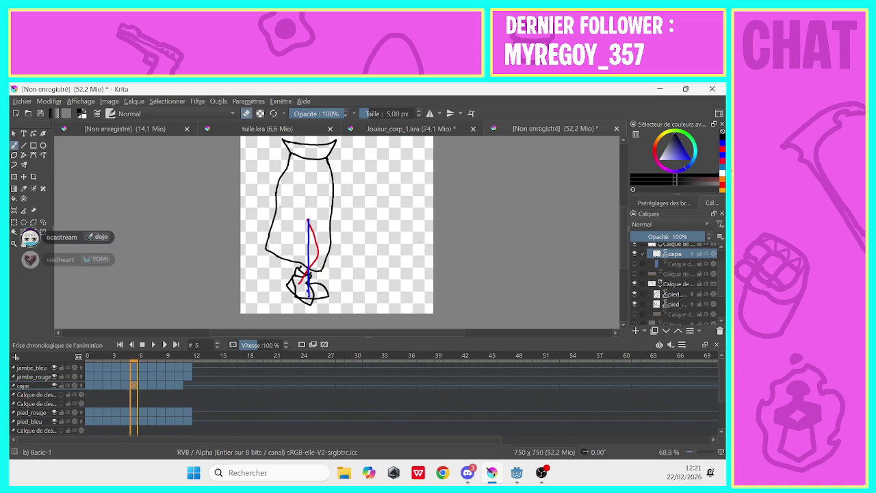
mouse_move(280, 176)
left_mouse_down()
mouse_move(267, 247)
mouse_move(286, 259)
left_mouse_up()
left_click(246, 113)
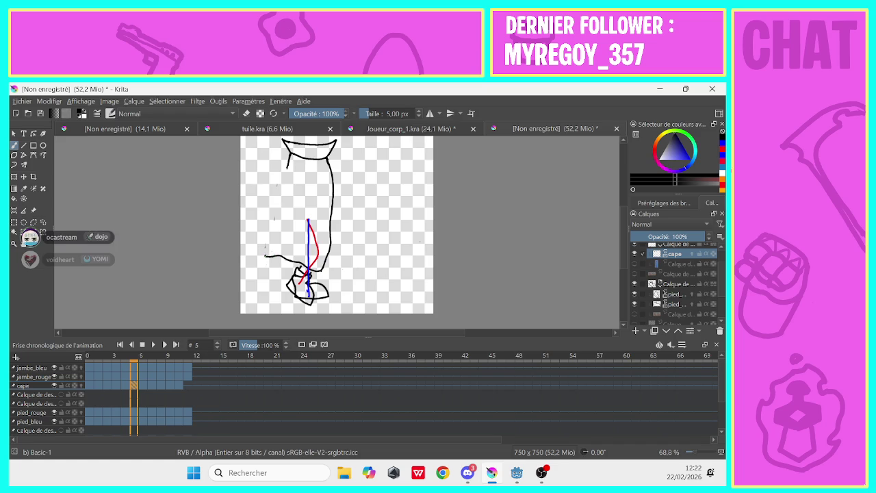
left_click_drag(267, 244, 280, 200)
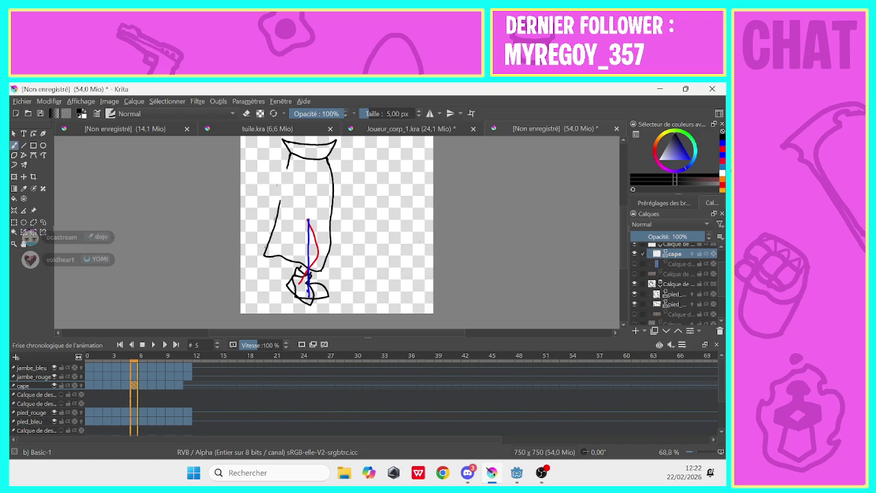
left_click(245, 113)
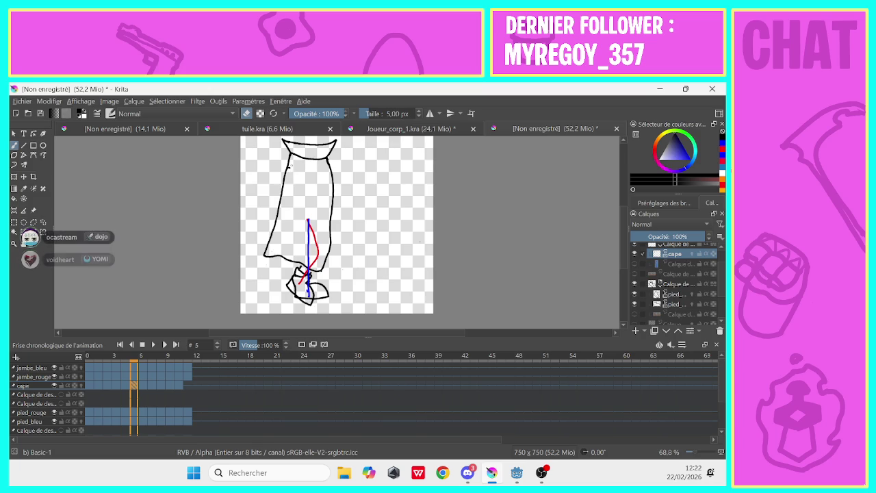
key("Left")
key("Right")
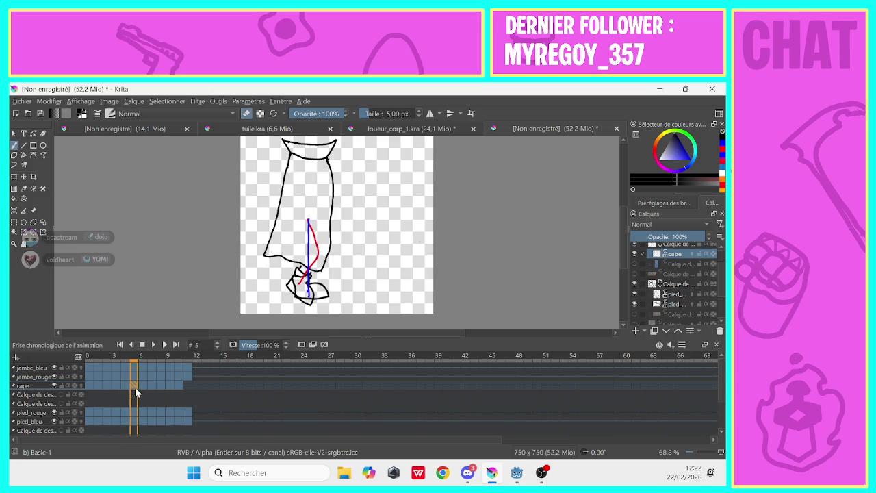
key("Right")
key("Left")
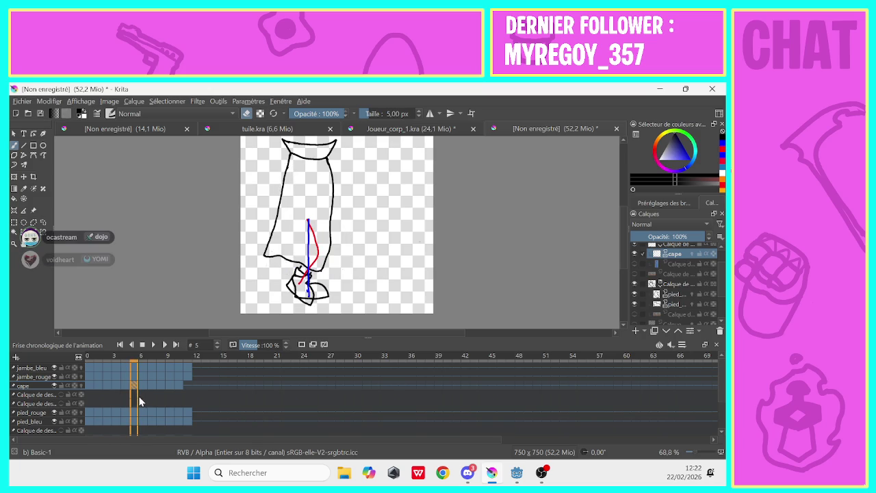
left_click(667, 294)
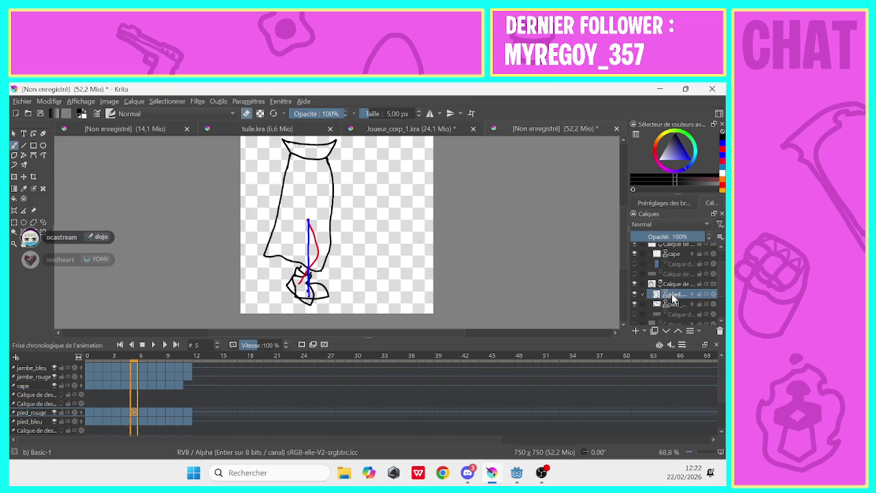
left_click(247, 113)
left_click(664, 304)
key("e")
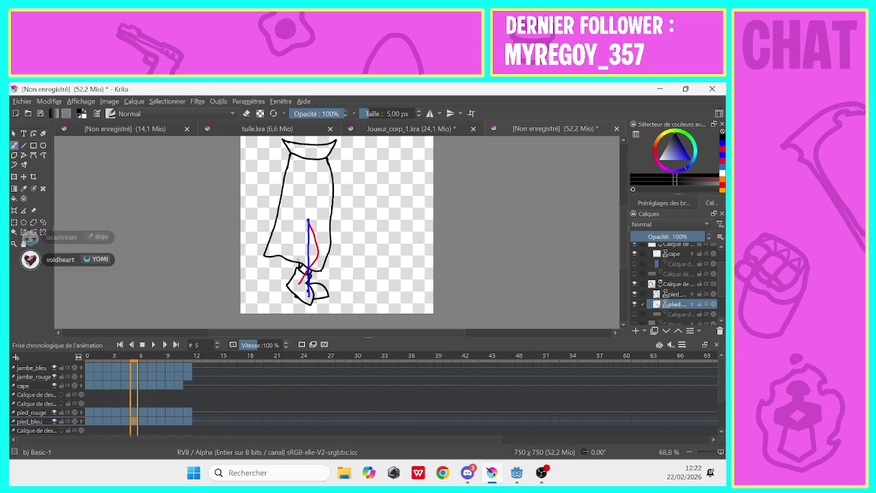
left_click(186, 390)
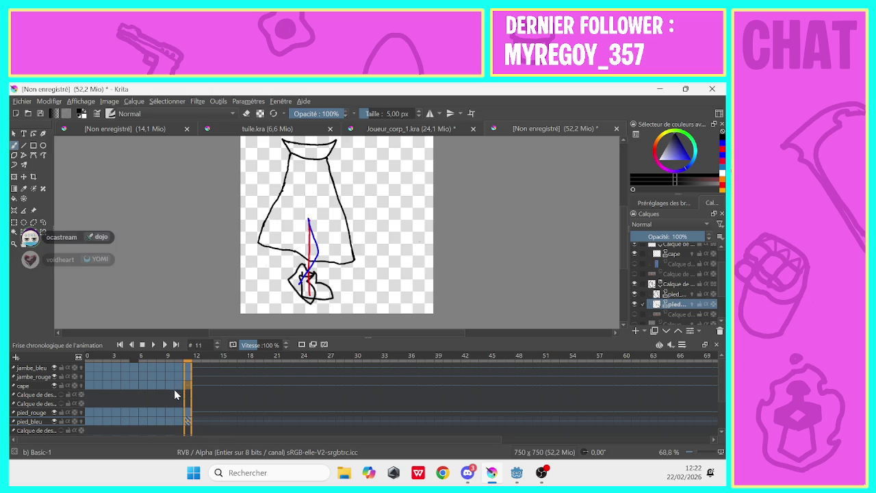
left_click(177, 387)
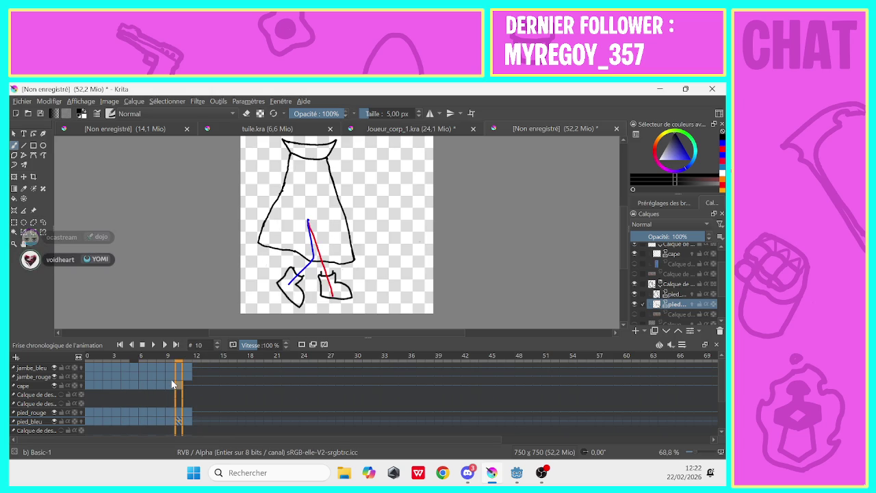
mouse_move(89, 386)
left_mouse_down()
mouse_move(124, 386)
mouse_move(91, 390)
left_mouse_up()
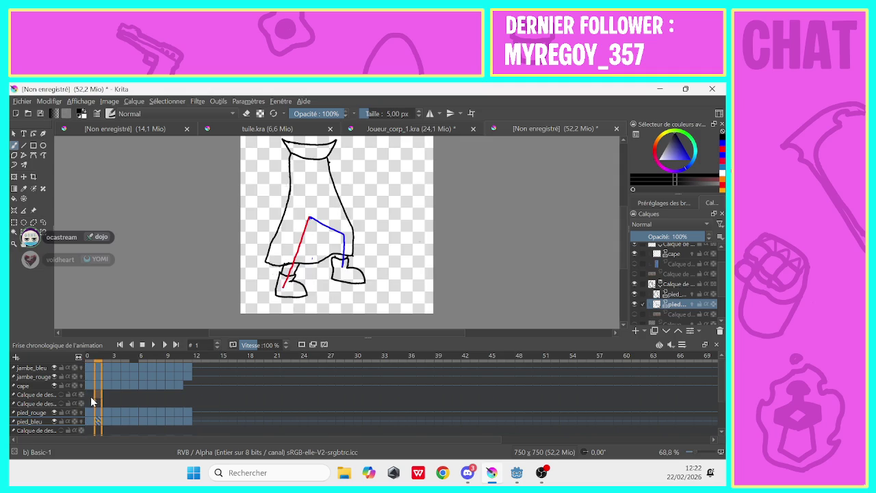
Copy the cape keyframes 0–5 and paste them starting at frame 6.
left_click_drag(92, 400, 134, 388)
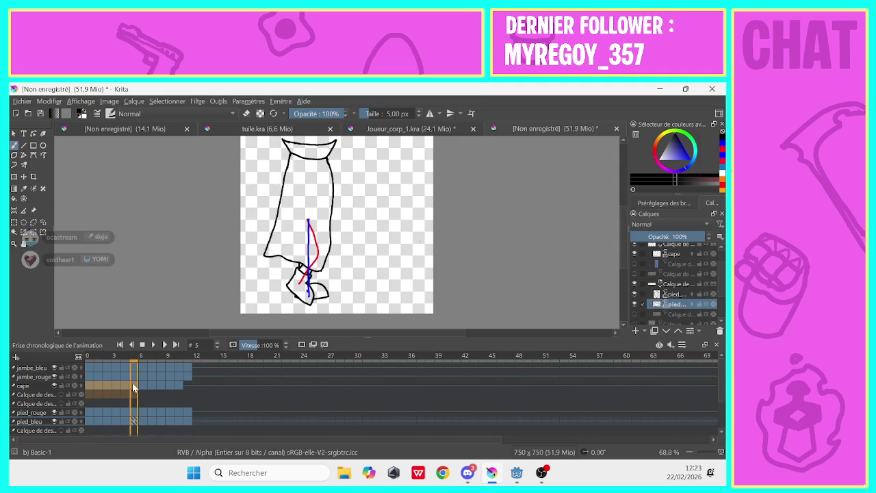
right_click(116, 386)
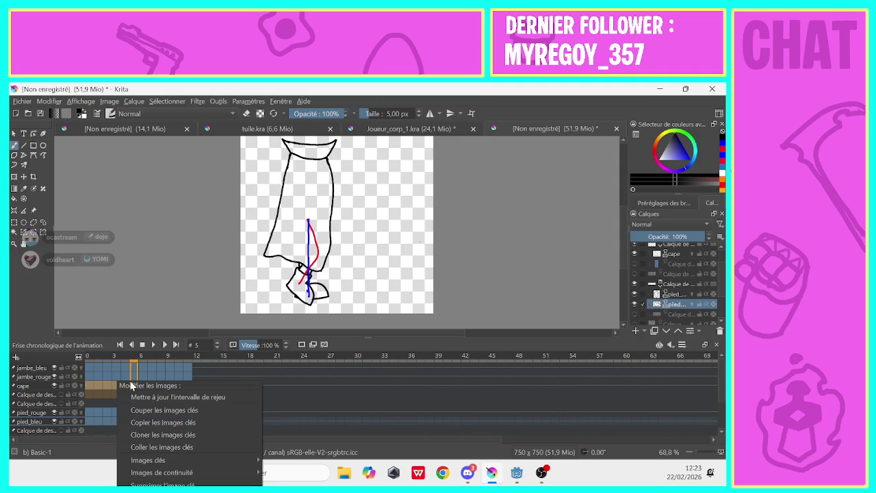
left_click(128, 421)
left_click(142, 385)
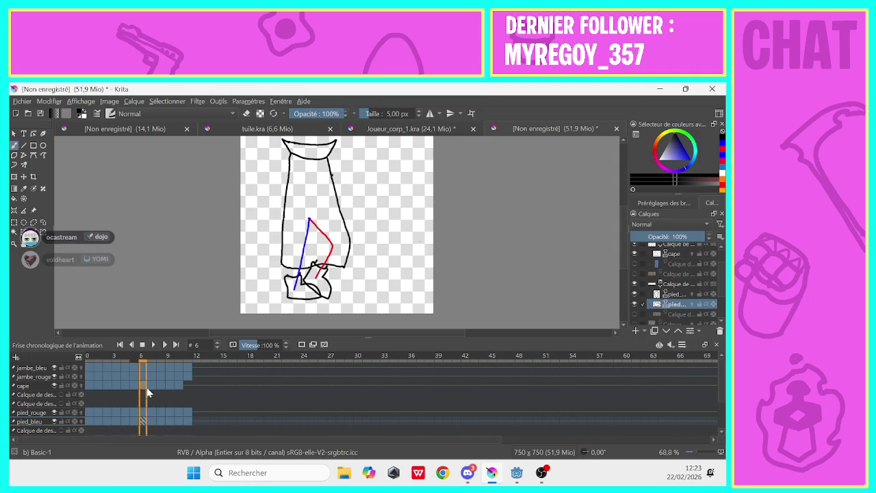
right_click(143, 385)
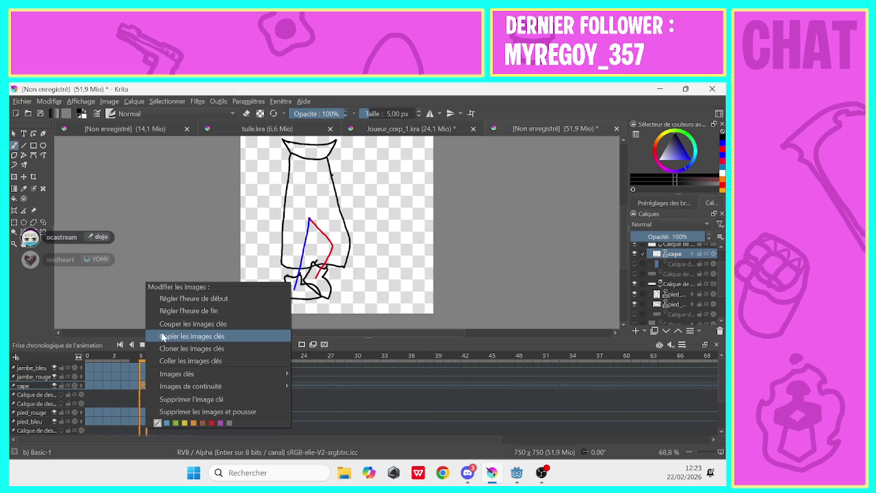
left_click(190, 361)
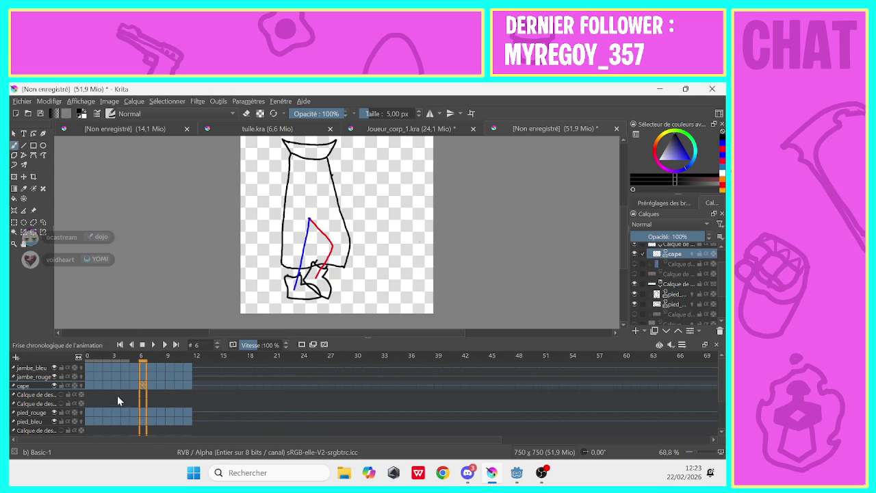
Play the animation from frame 0 and set the playback speed to 51 %.
left_click(87, 387)
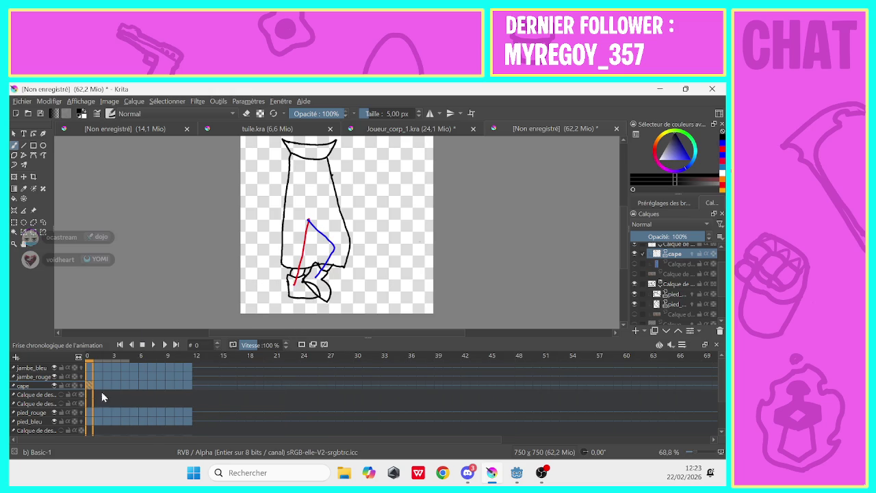
left_click(152, 347)
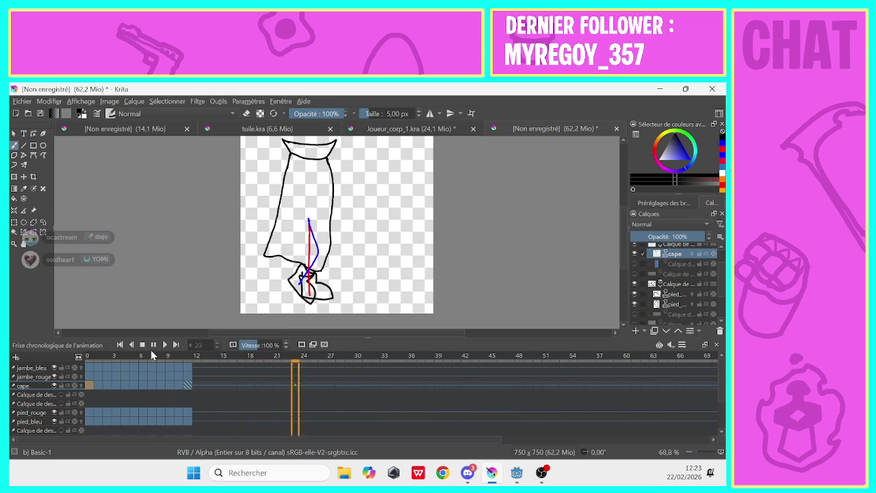
left_click(152, 346)
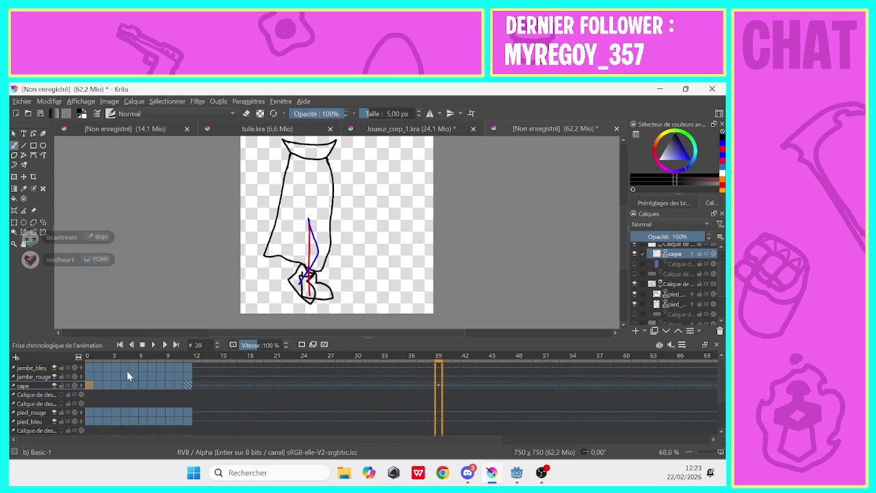
left_click(188, 398)
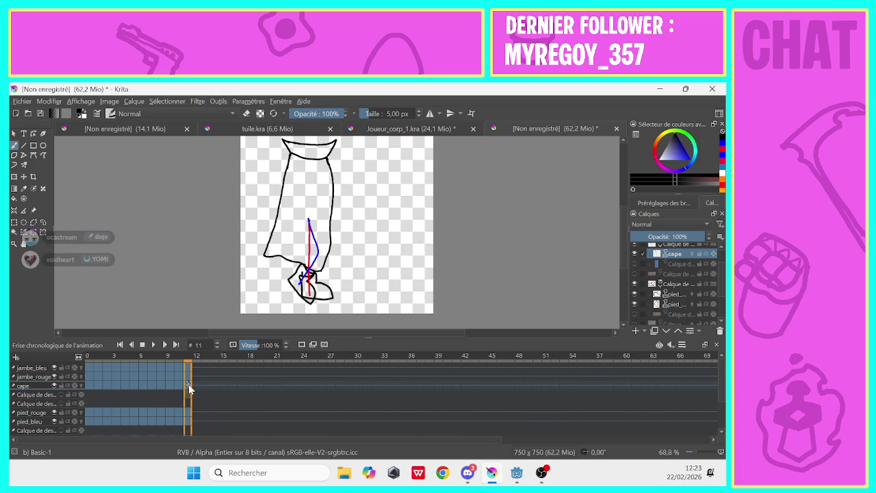
left_click_drag(251, 346, 244, 347)
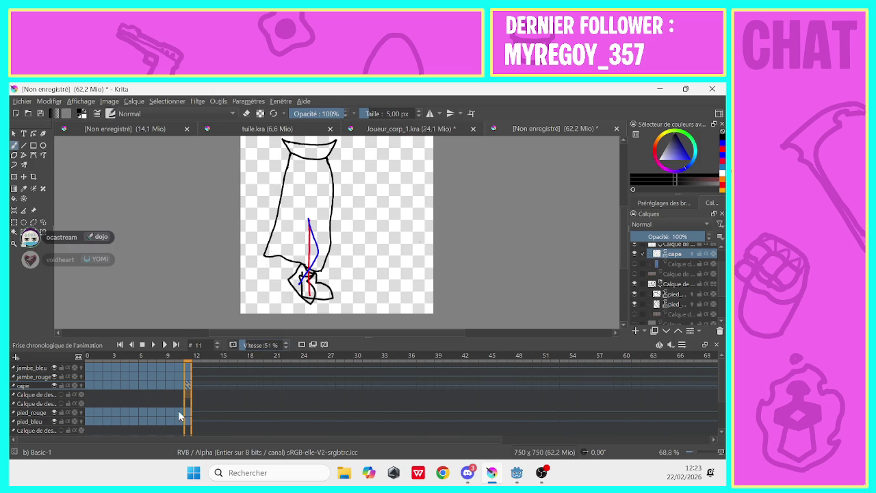
Paste the copied column at frame 11 to fill in that column.
right_click(190, 366)
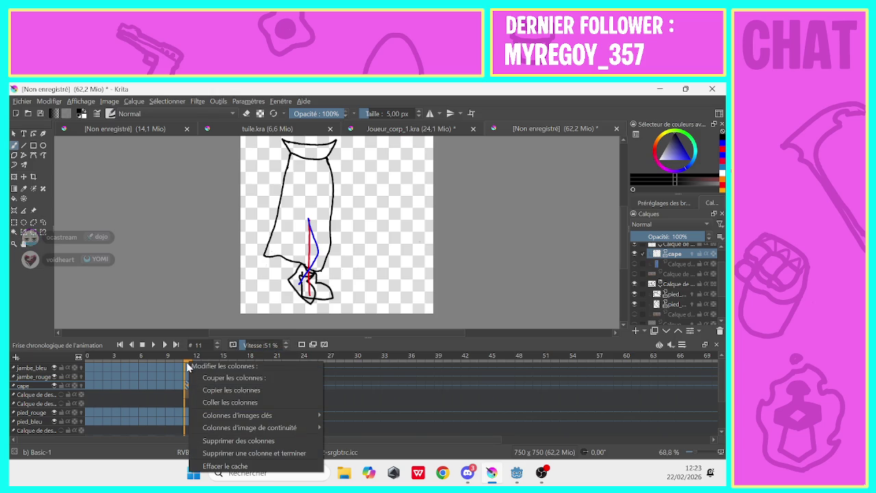
left_click(200, 401)
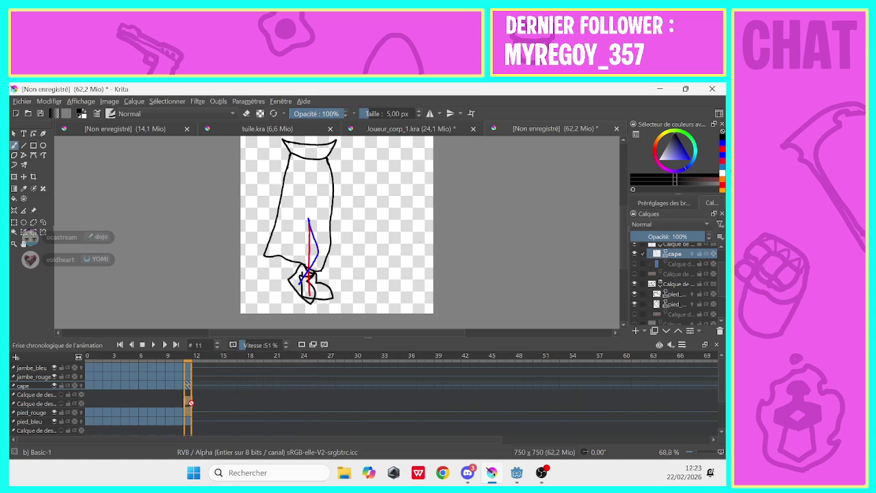
key("e")
left_click(180, 399)
left_click(187, 403)
right_click(187, 365)
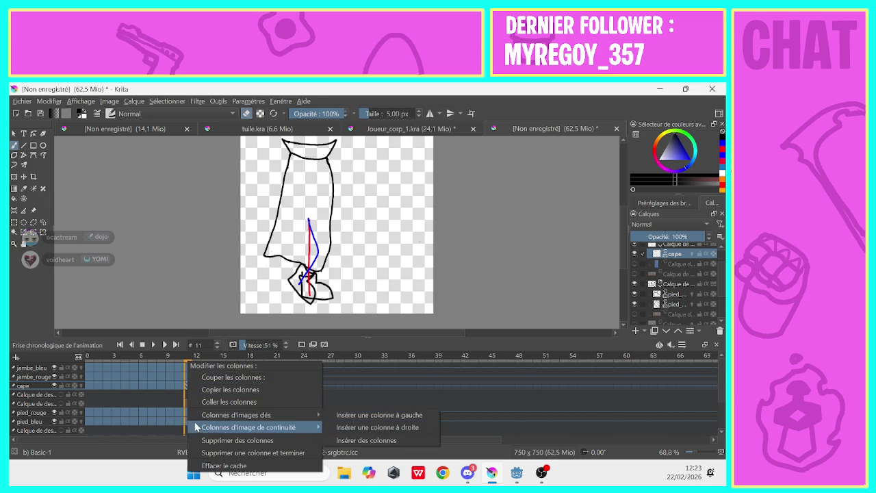
left_click(171, 431)
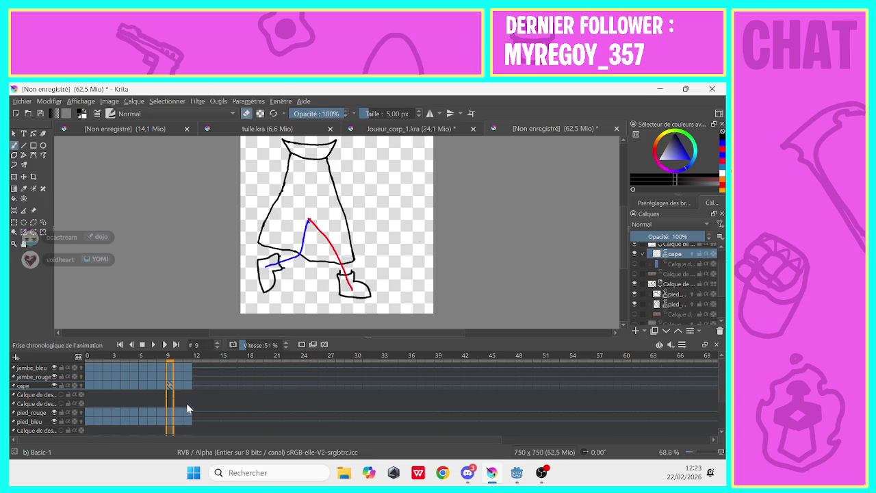
left_click(186, 402)
Play the slowed walk cycle from frame 0 several times to check the motion.
left_click(89, 399)
left_click(153, 345)
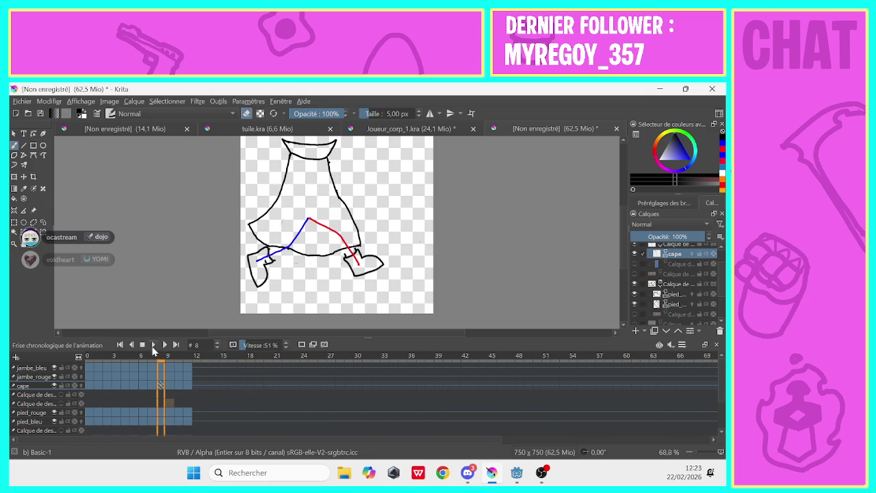
left_click(91, 399)
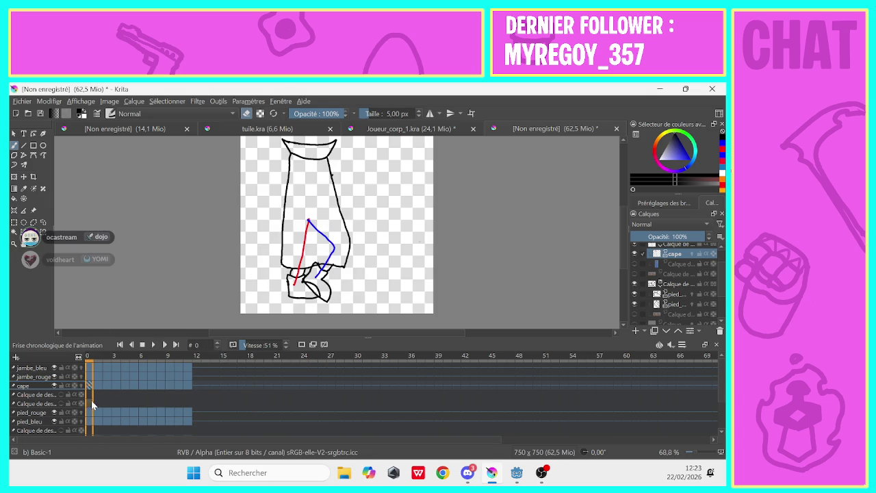
left_click(154, 345)
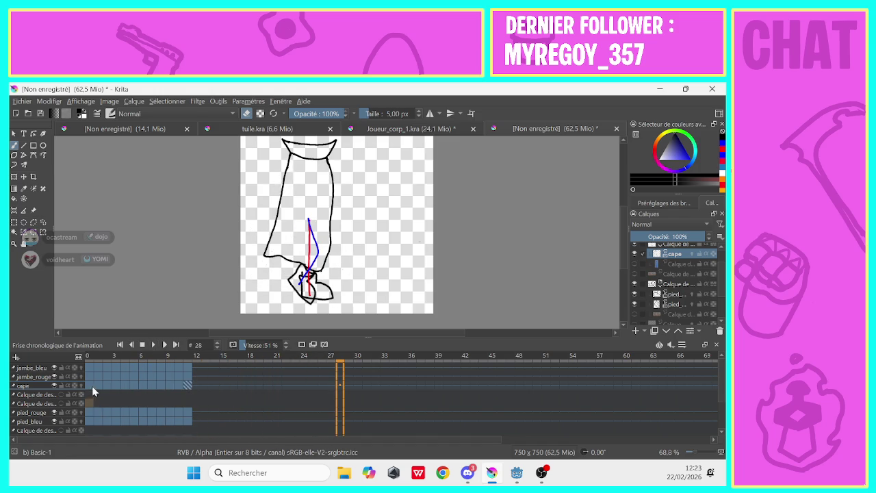
left_click(91, 388)
left_click(153, 344)
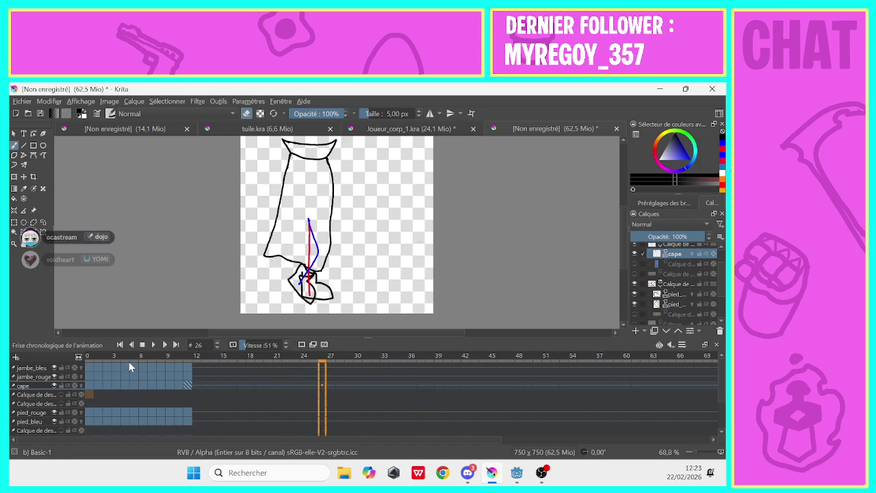
left_click(89, 386)
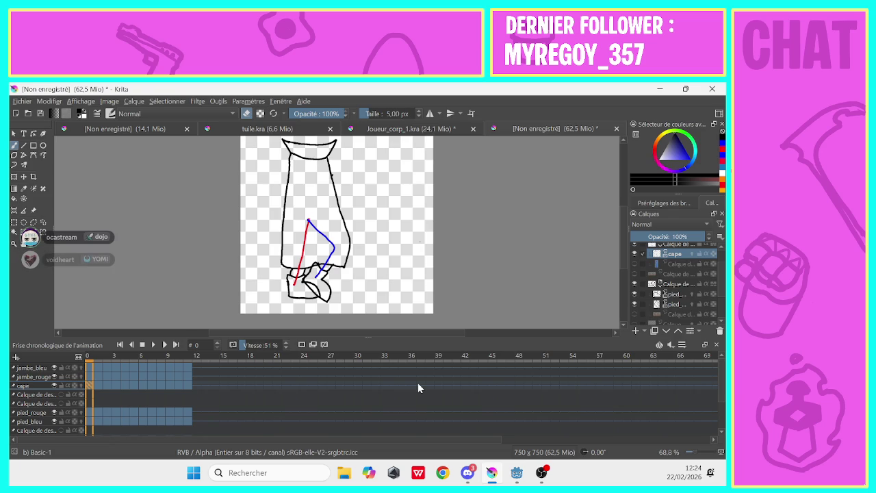
Go to frame 6 and make pied_rouge the active layer.
left_click(140, 387)
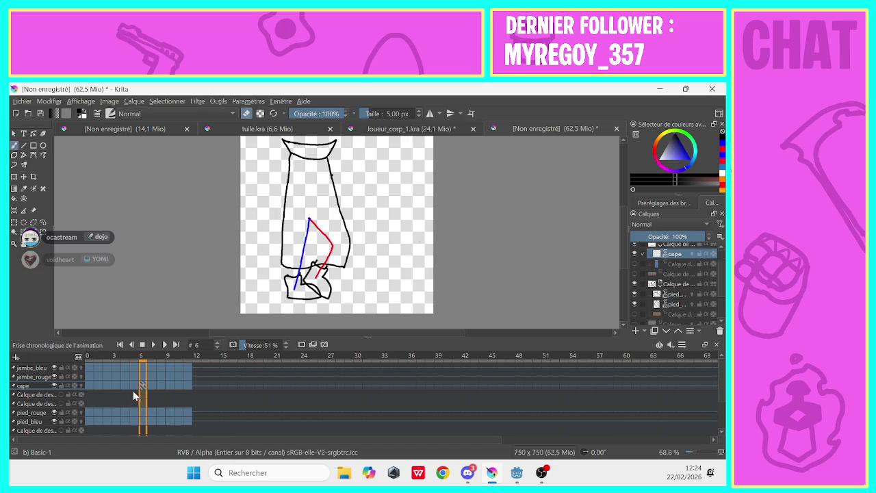
left_click(133, 400)
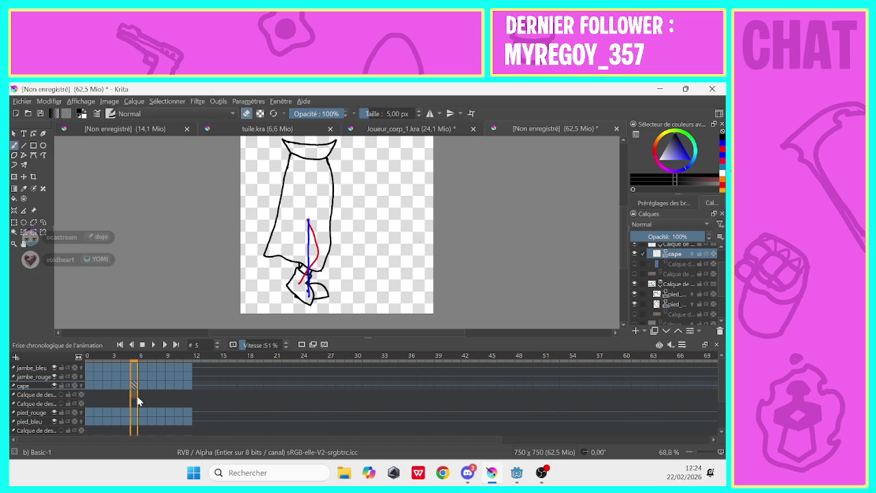
left_click(141, 398)
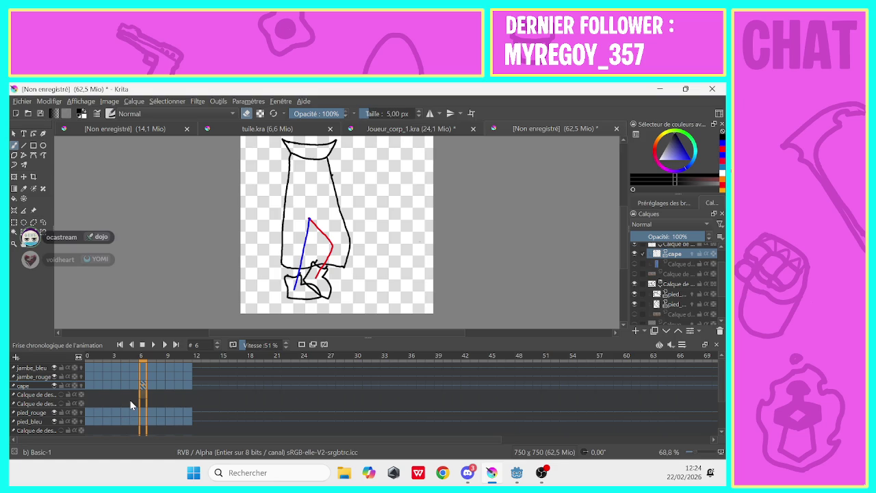
left_click(676, 294)
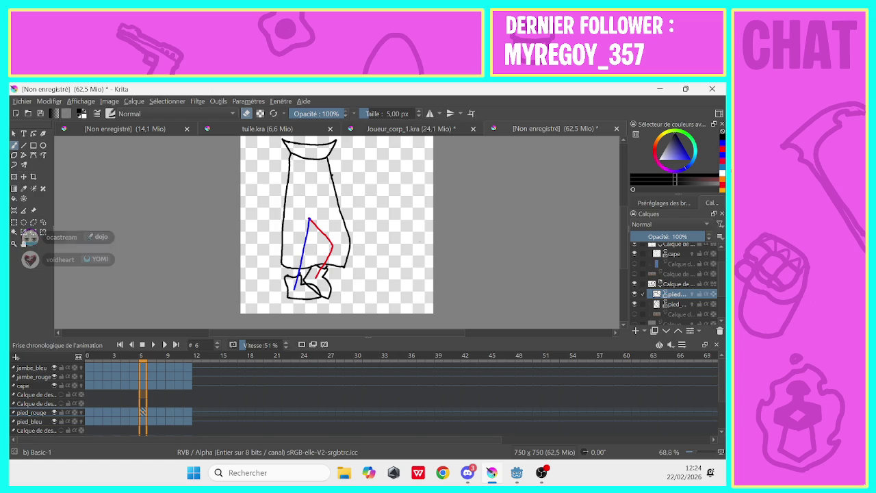
On pied_bleu at frame 6, erase part of the left foot outline and redraw a short vertical stroke.
left_click(674, 303)
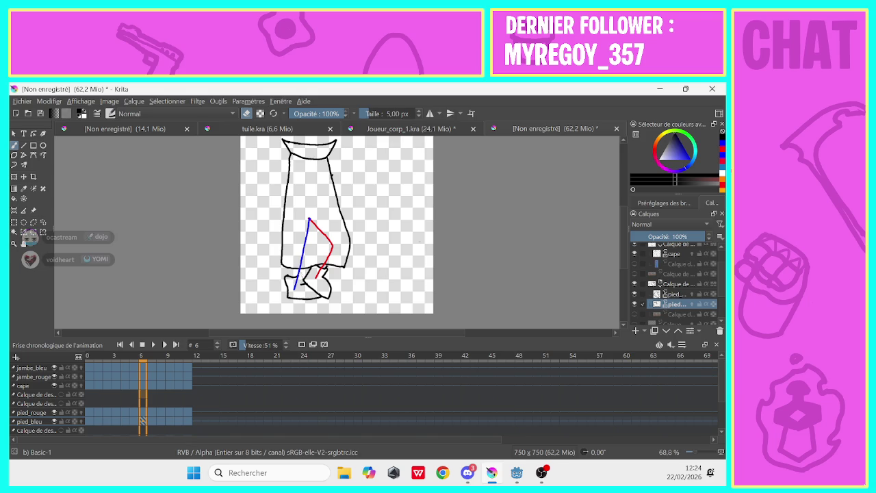
left_click_drag(291, 278, 286, 288)
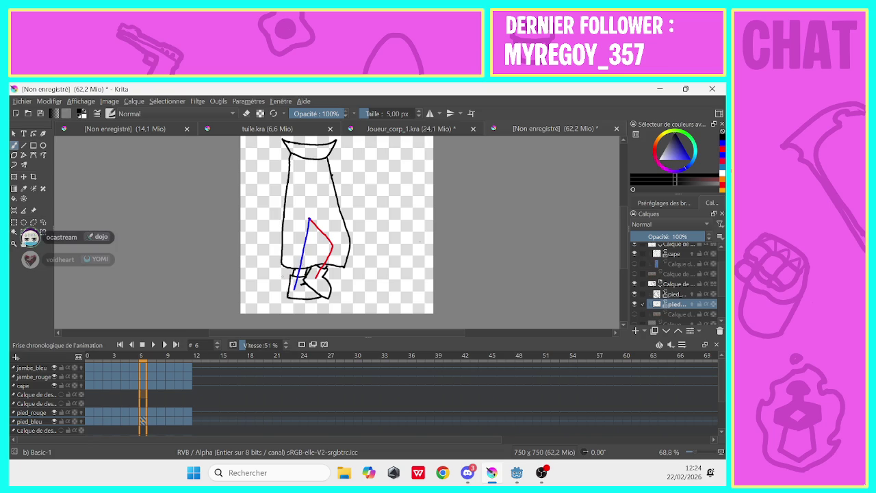
left_click_drag(288, 295, 288, 276)
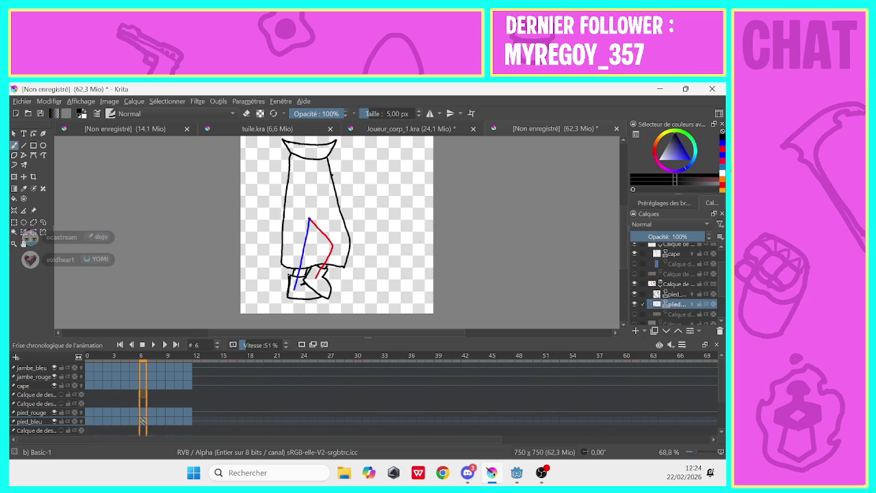
key("e")
left_click_drag(291, 274, 291, 283)
left_click(663, 254)
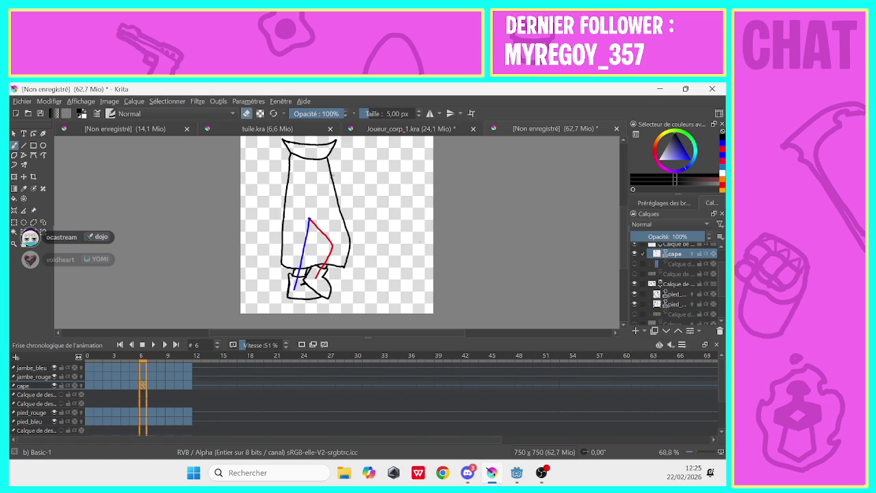
At frame 0 on pied_bleu, erase a small stray piece of the foot outline.
left_click(146, 386)
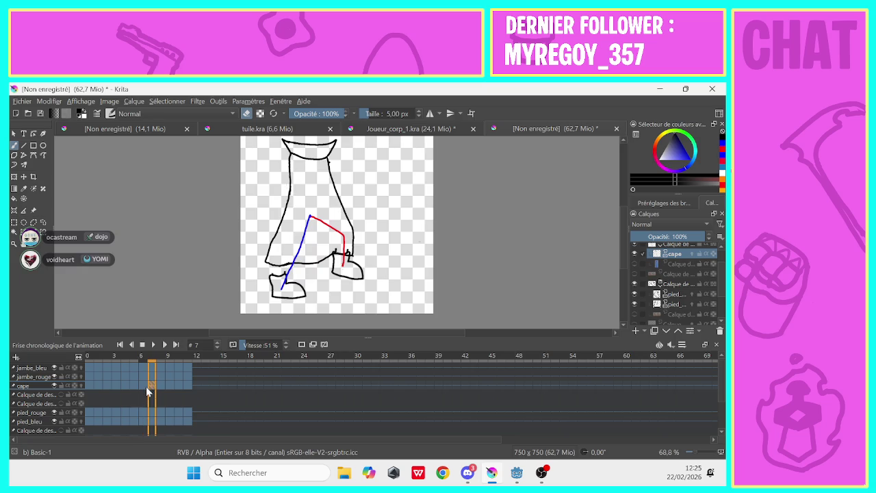
left_click(87, 387)
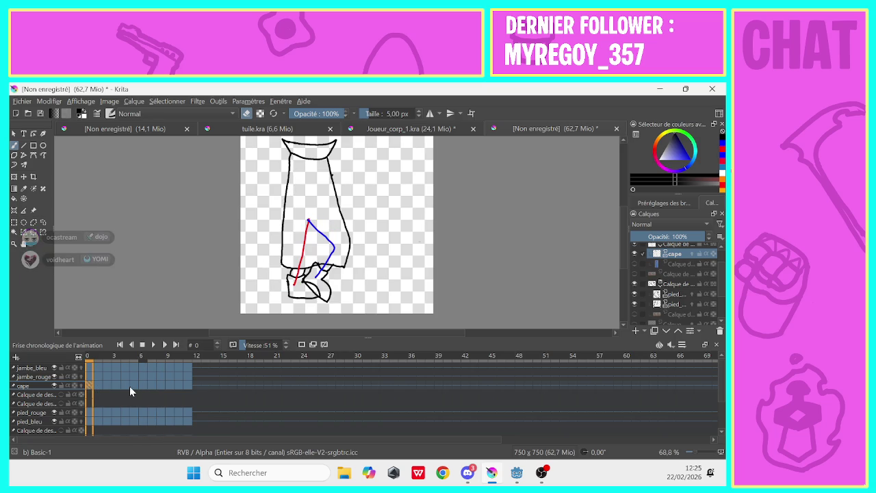
left_click(665, 303)
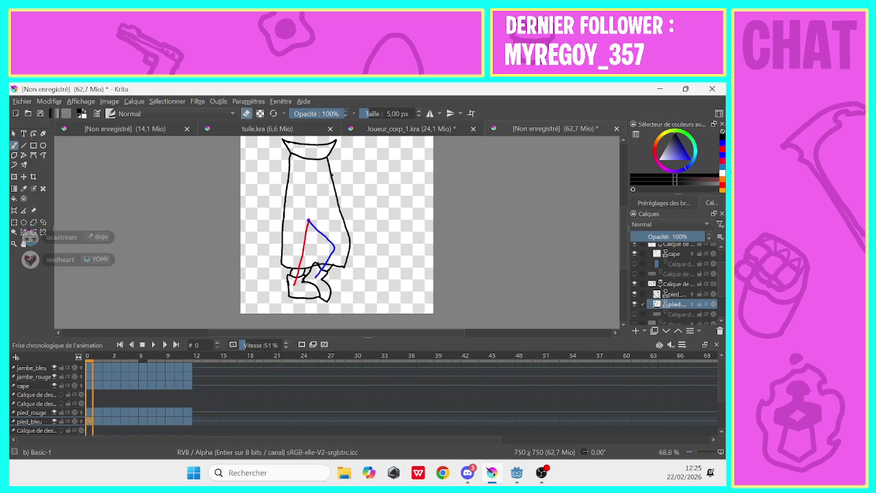
key("e")
left_click(247, 113)
left_click_drag(314, 264, 321, 260)
On pied_rouge, toggle the brush between erasing and painting modes.
left_click(672, 293)
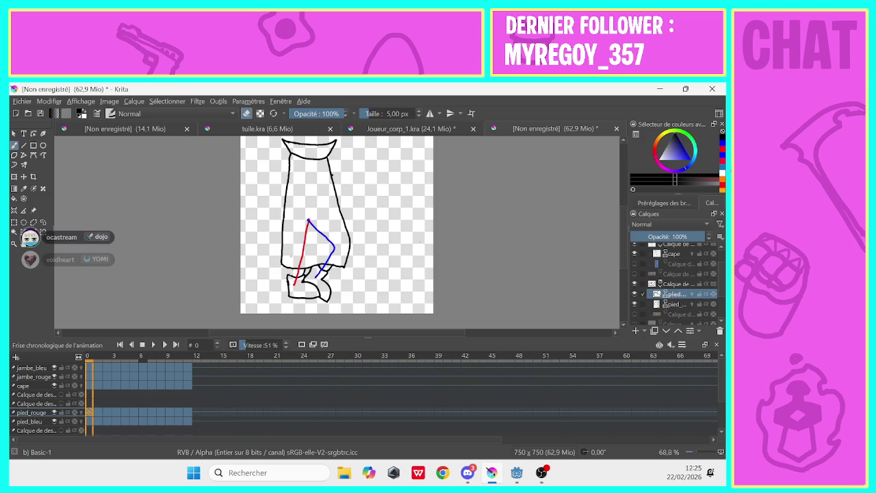
left_click(247, 114)
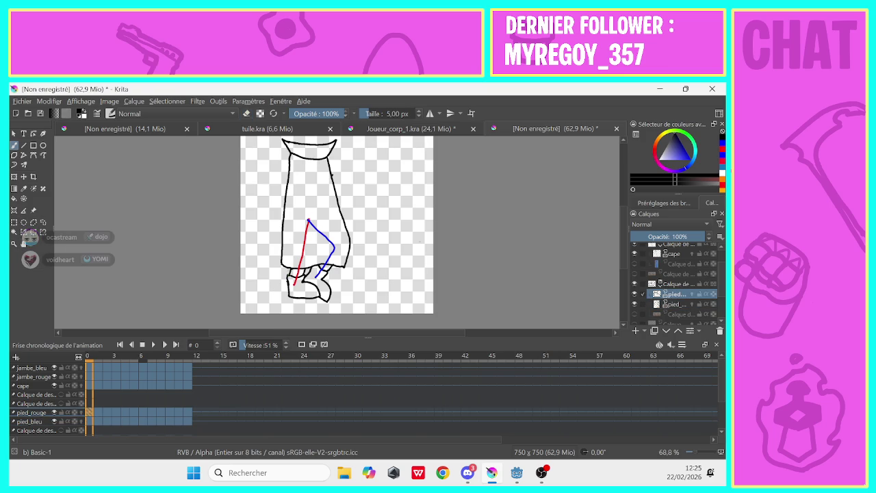
key("e")
left_click(247, 113)
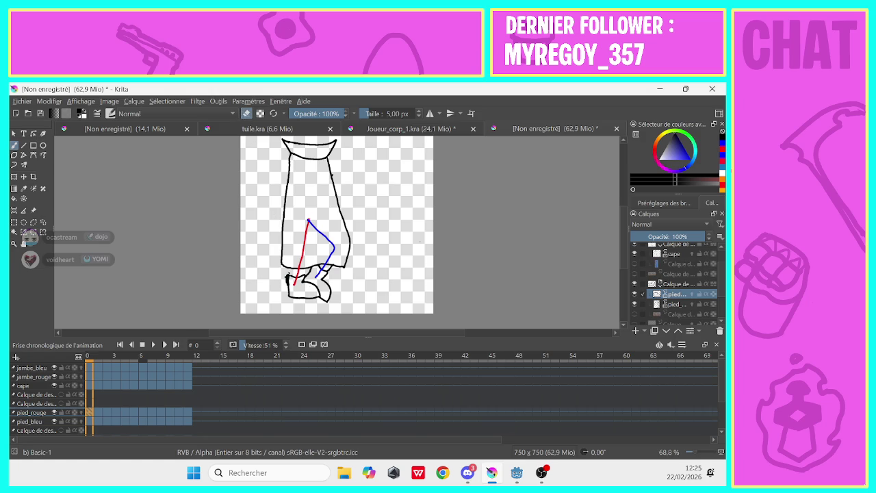
left_click(247, 114)
left_click(247, 114)
key("e")
left_click(247, 114)
Flip between frames 0 and 1 to compare the leg poses.
left_click(93, 416)
key("e")
left_click(91, 414)
left_click(97, 420)
left_click(89, 414)
left_click(97, 412)
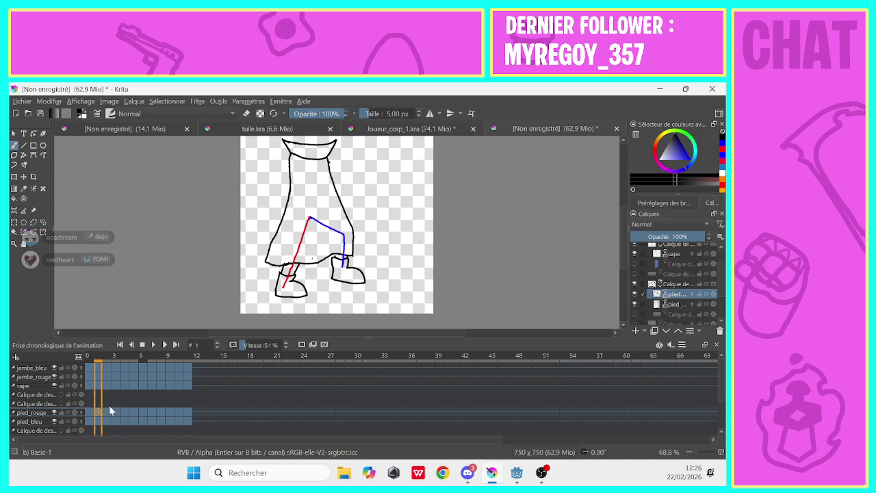
left_click(246, 112)
Step through the walk to frame 7 and select the pied_bleu layer.
key("Right")
key("Right")
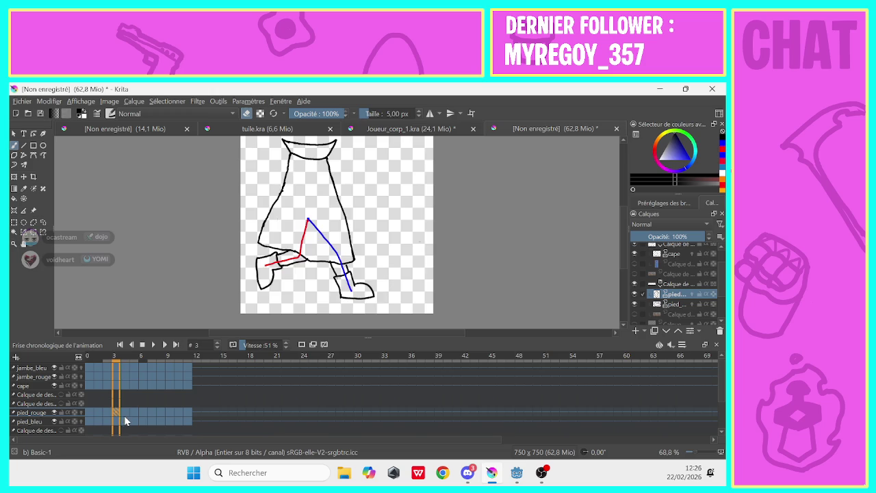
key("Right")
key("Right")
left_click(91, 414)
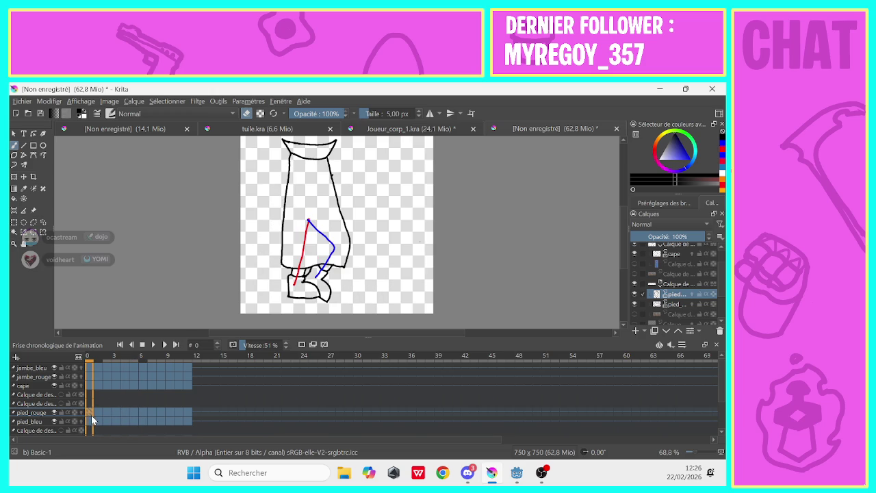
left_click(142, 413)
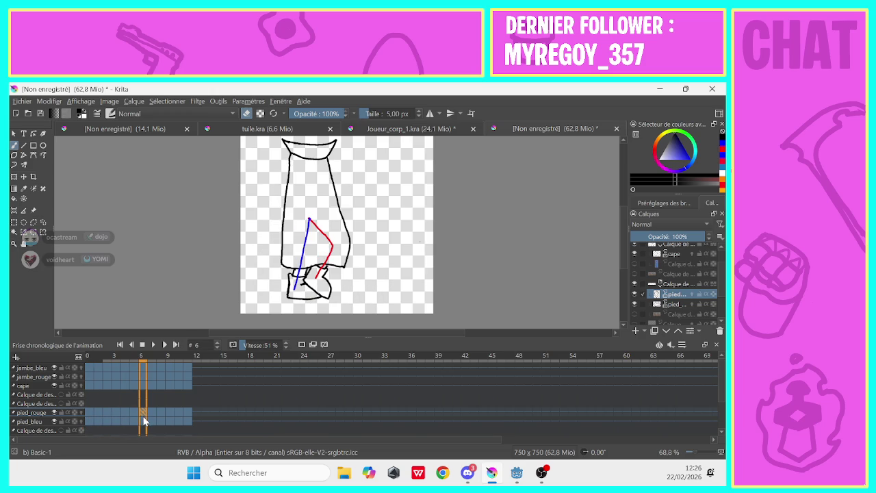
left_click(149, 414)
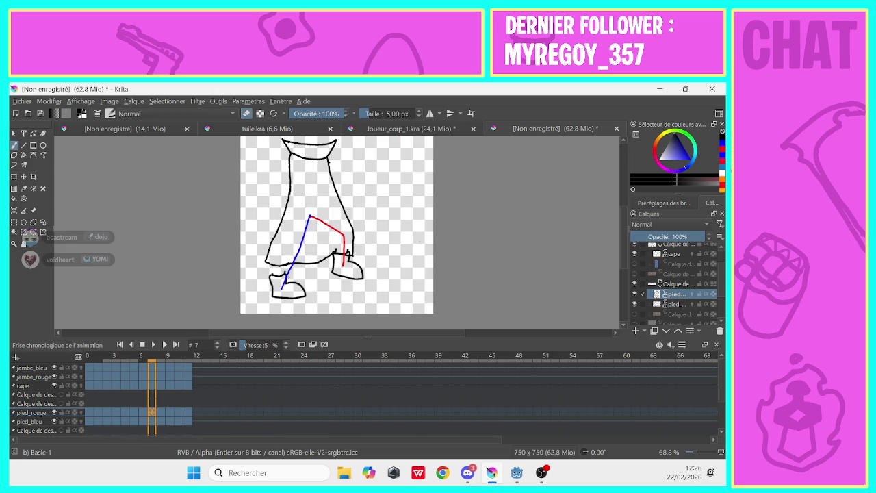
left_click(675, 304)
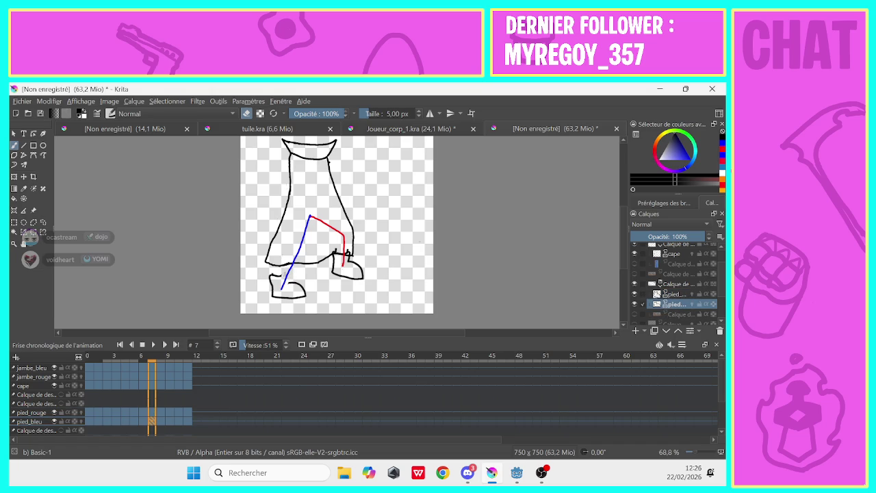
Draw, then erase, a short black stroke at the left foot.
key("e")
left_click_drag(273, 276, 282, 275)
key("e")
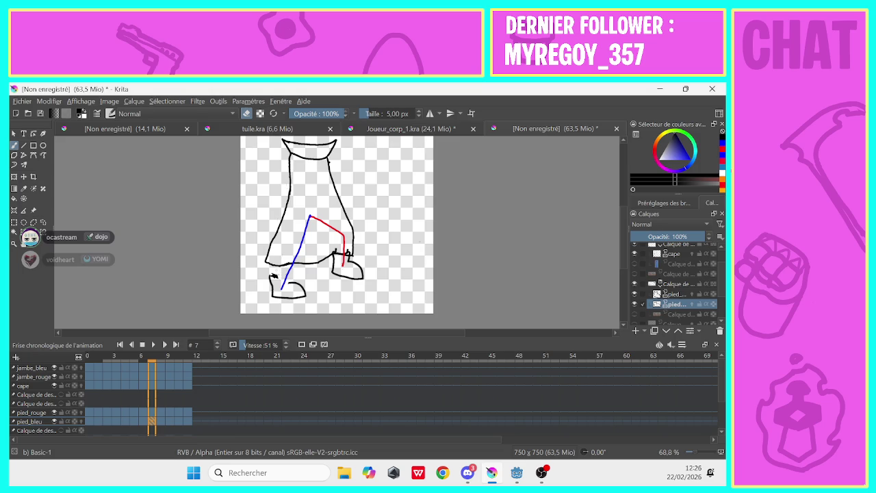
mouse_move(276, 274)
left_mouse_down()
mouse_move(272, 287)
mouse_move(291, 277)
left_mouse_up()
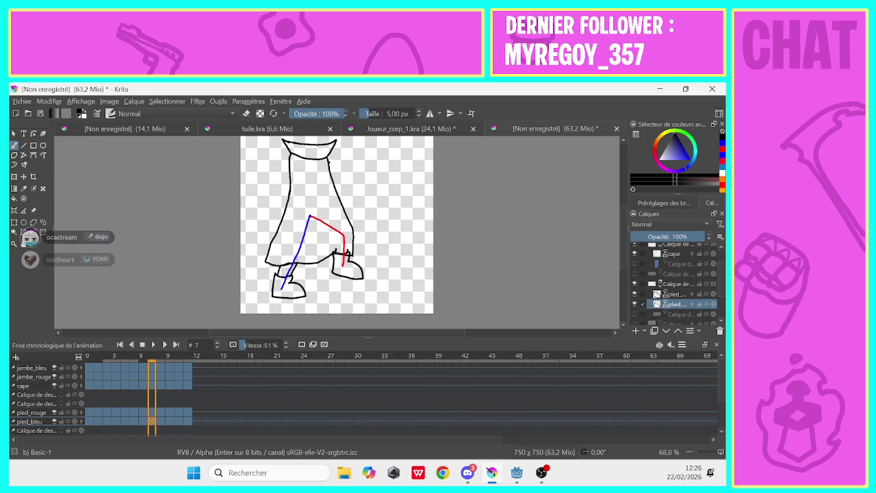
Compare poses on frames 1 and 7, then select pied_rouge and go to frame 8.
left_click(97, 422)
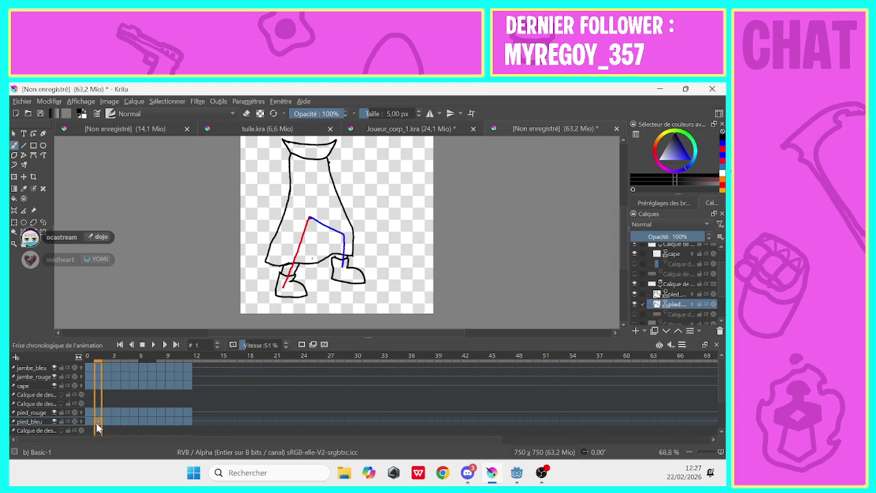
left_click(150, 422)
left_click(246, 113)
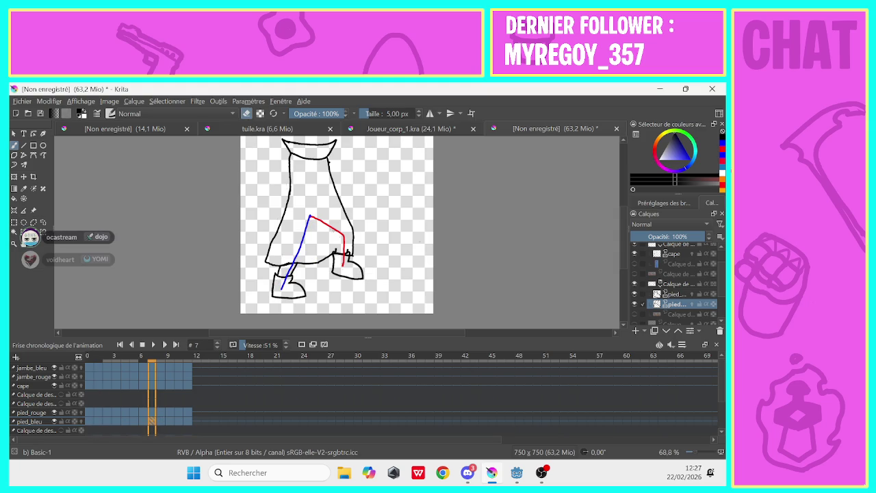
left_click(674, 294)
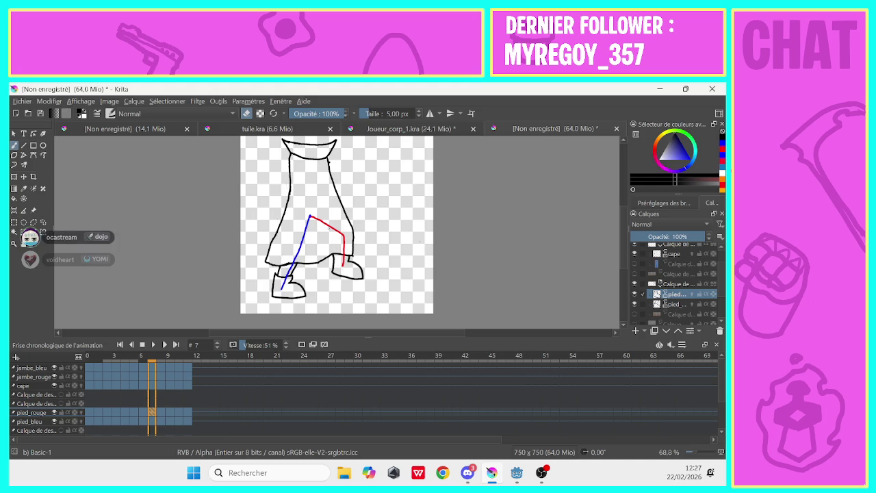
key("period")
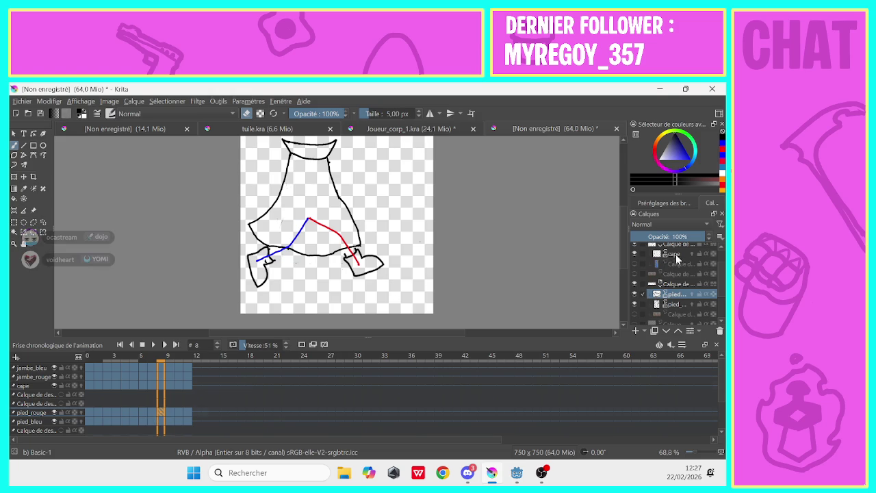
Outline the blue foot in black on the pied_bleu layer of frame 8.
left_click(675, 255)
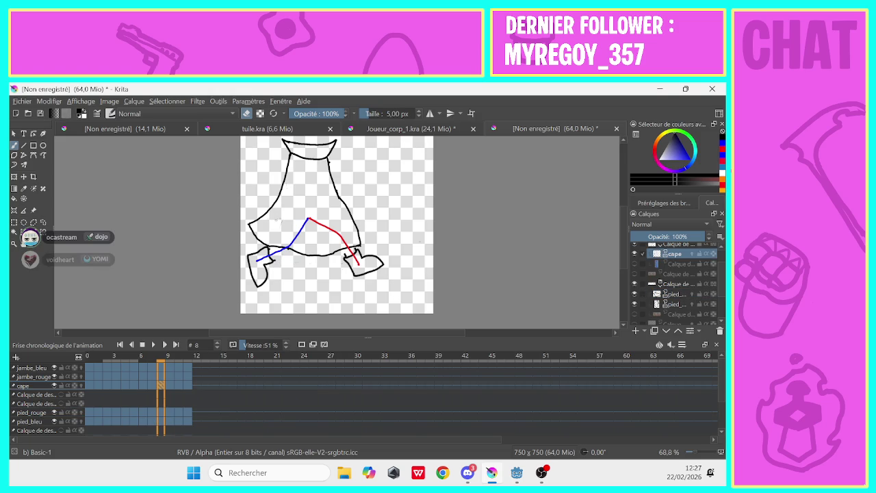
left_click(672, 295)
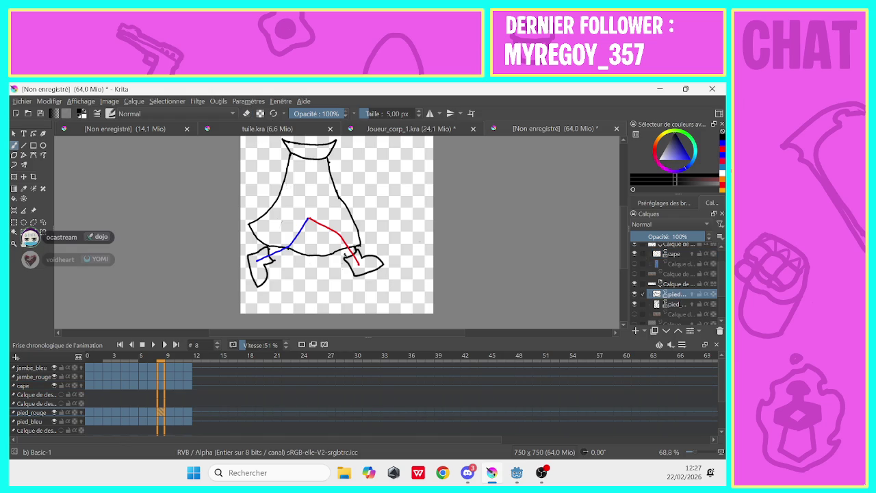
left_click(674, 305)
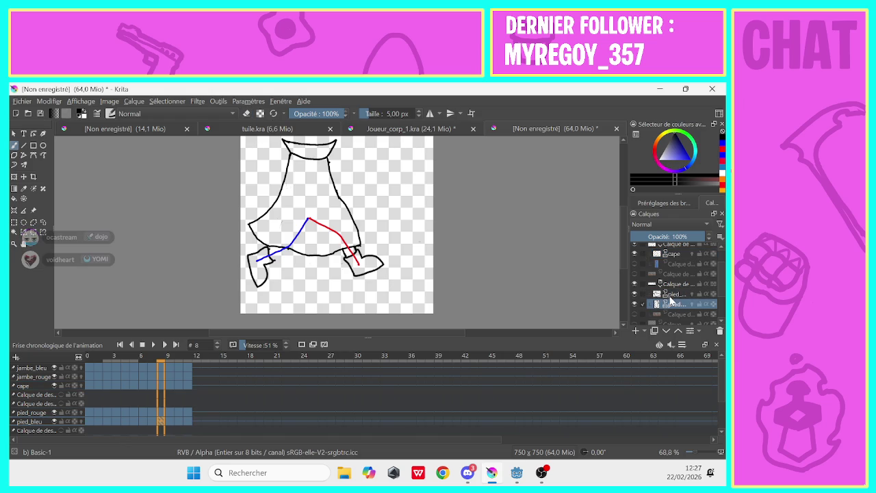
left_click_drag(273, 259, 293, 251)
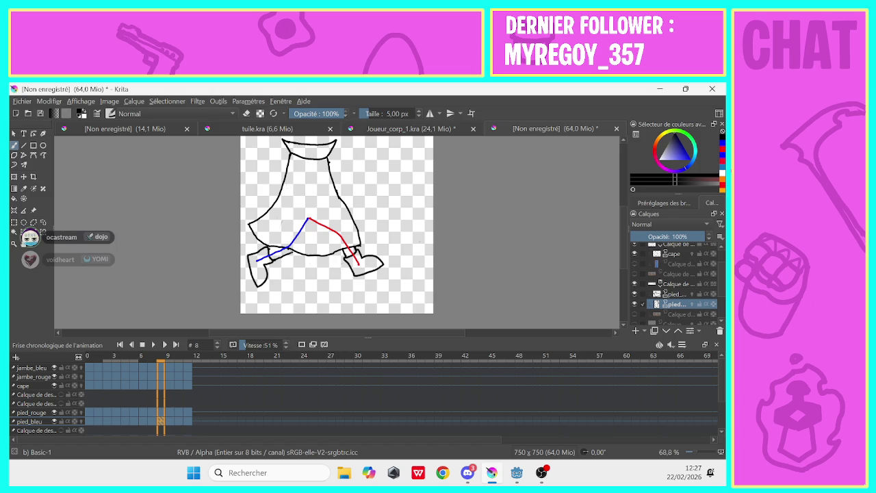
key("e")
key("e")
key("e")
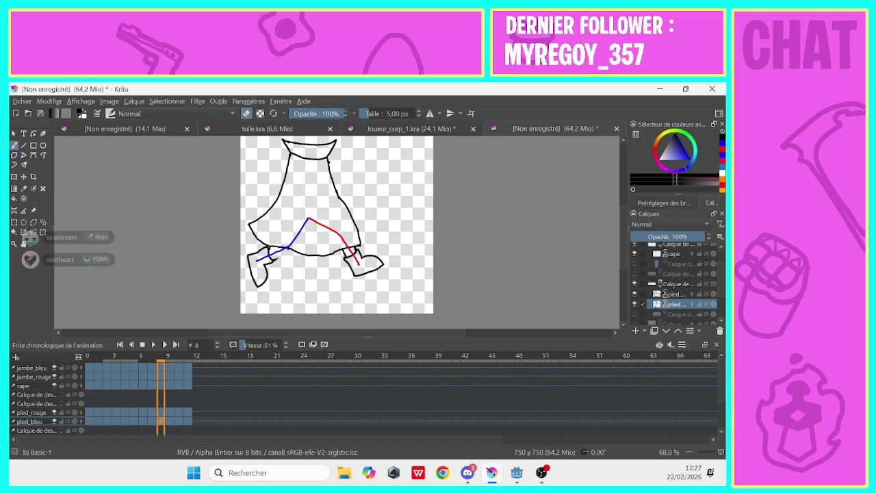
Glance at tuile.kra, return, and move to frame 9 with the brush painting.
left_click(247, 128)
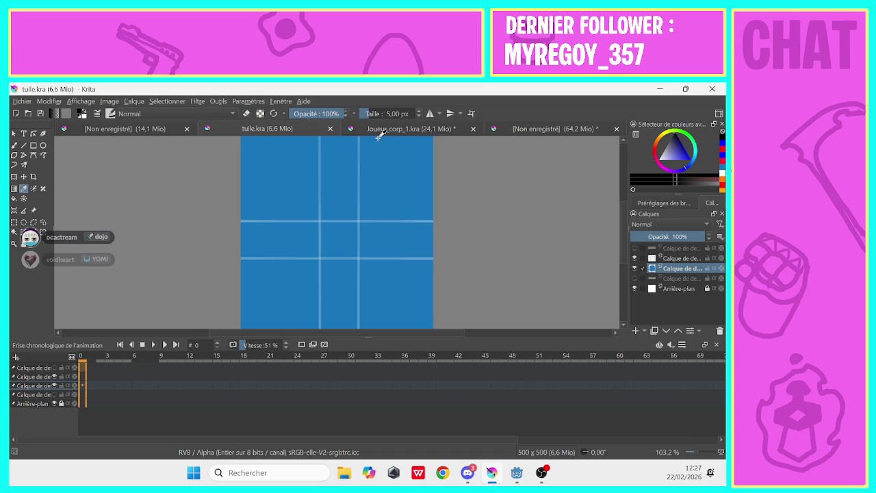
key("ctrl+Tab")
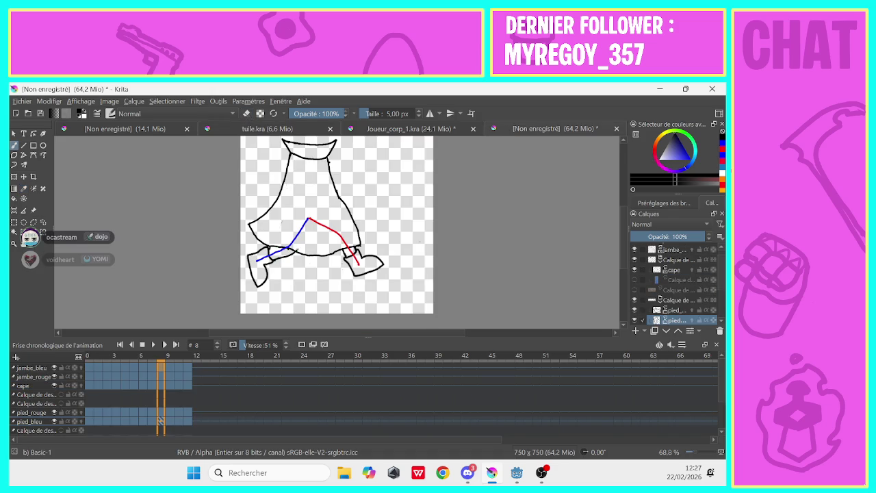
left_click(247, 114)
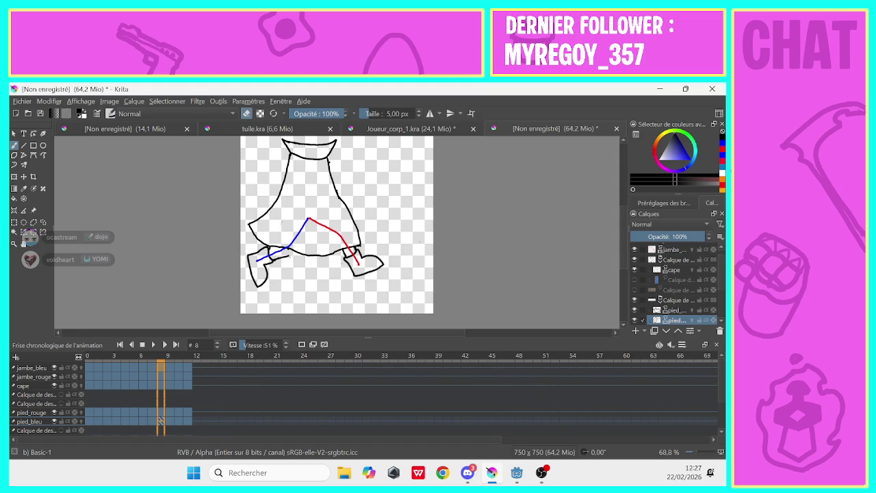
left_click(247, 114)
left_click(246, 114)
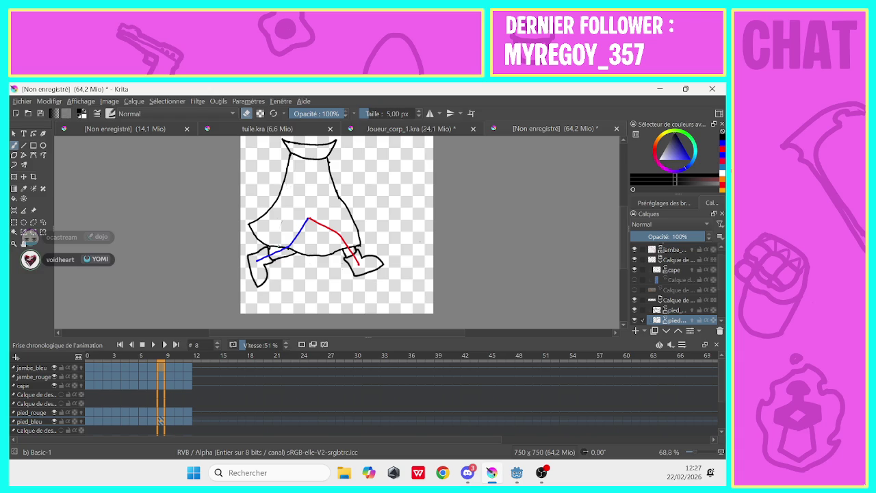
left_click(169, 420)
left_click(246, 114)
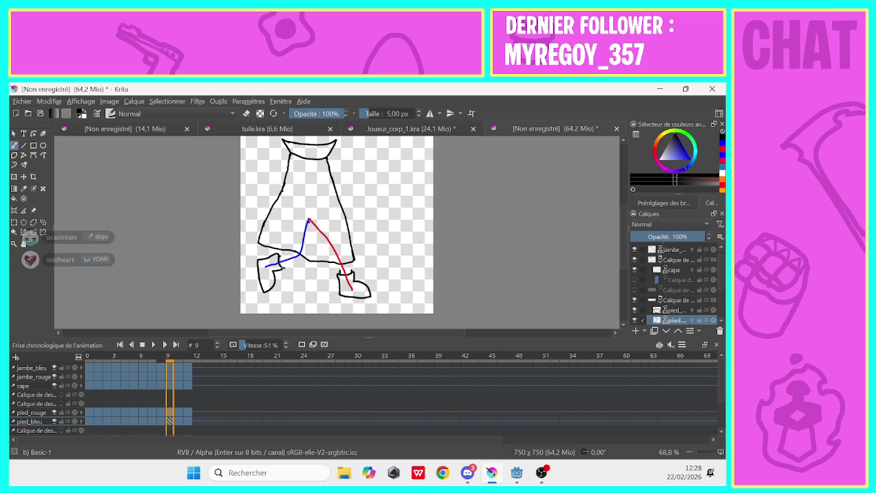
Undo a stray stroke, then close the red foot outline up to the leg on frame 9.
left_click_drag(282, 268, 302, 261)
key("ctrl+z")
left_click(177, 412)
left_click(172, 411)
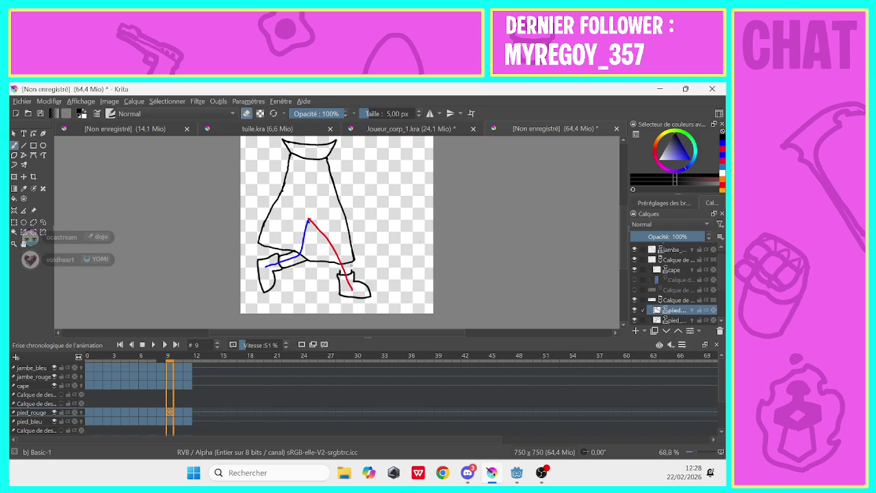
left_click(246, 113)
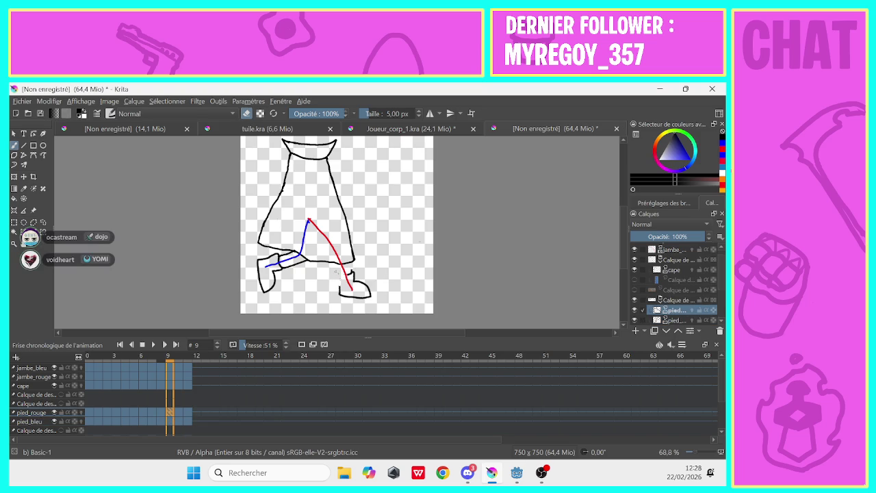
left_click(247, 113)
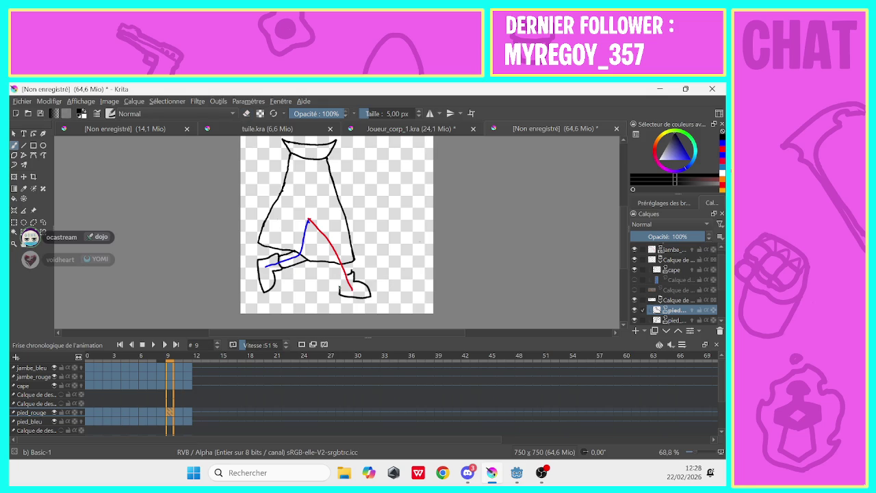
mouse_move(340, 286)
left_mouse_down()
mouse_move(337, 278)
mouse_move(352, 271)
left_mouse_up()
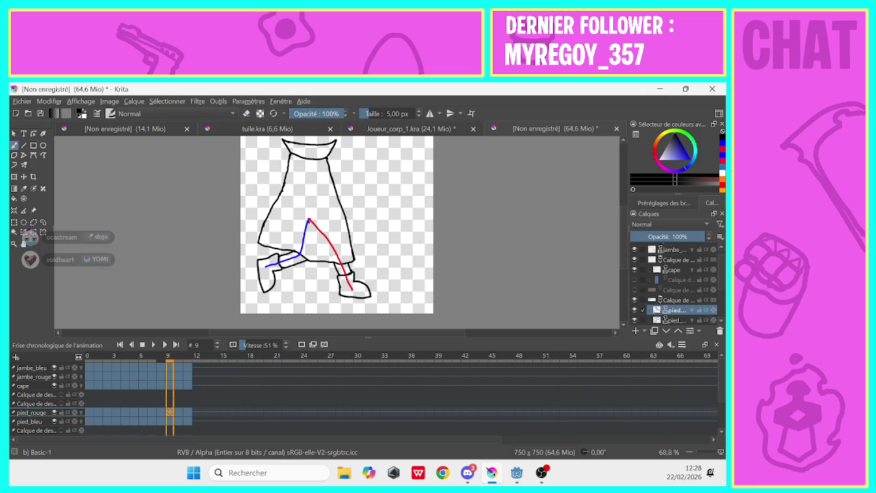
key("e")
left_click(247, 114)
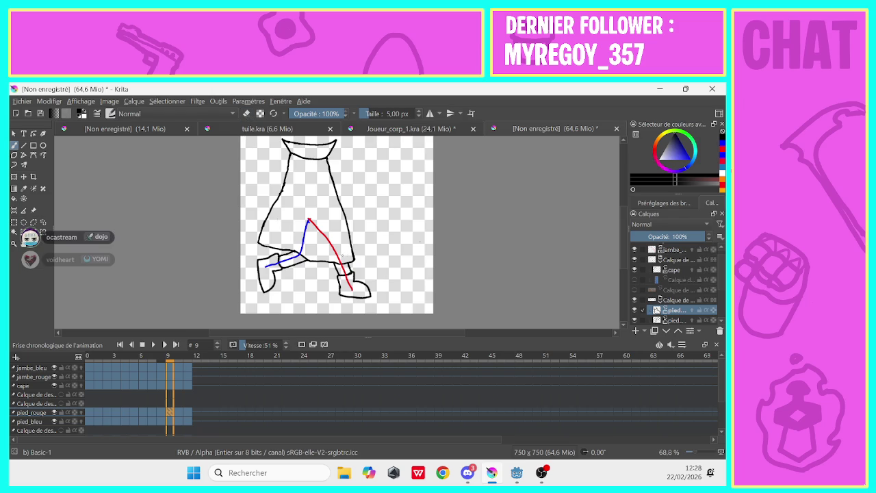
Add strokes to the red and blue feet on frame 10, then advance to frame 11.
left_click(177, 416)
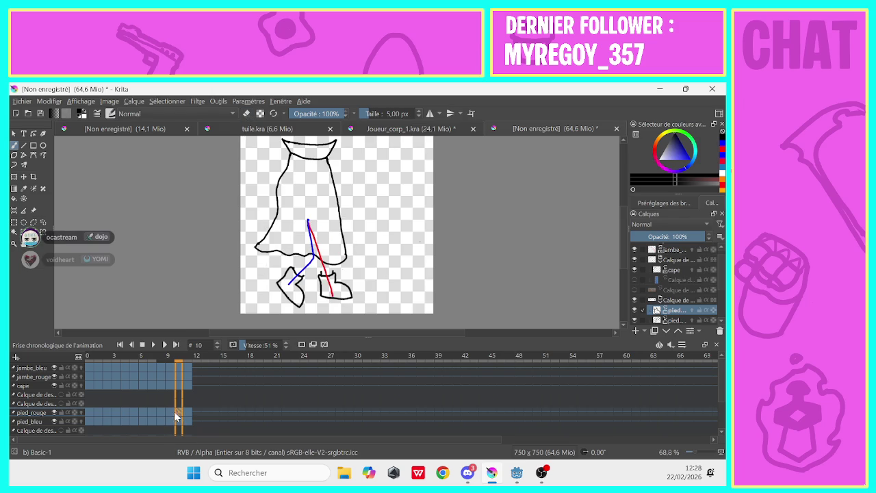
left_click(246, 113)
left_click(246, 114)
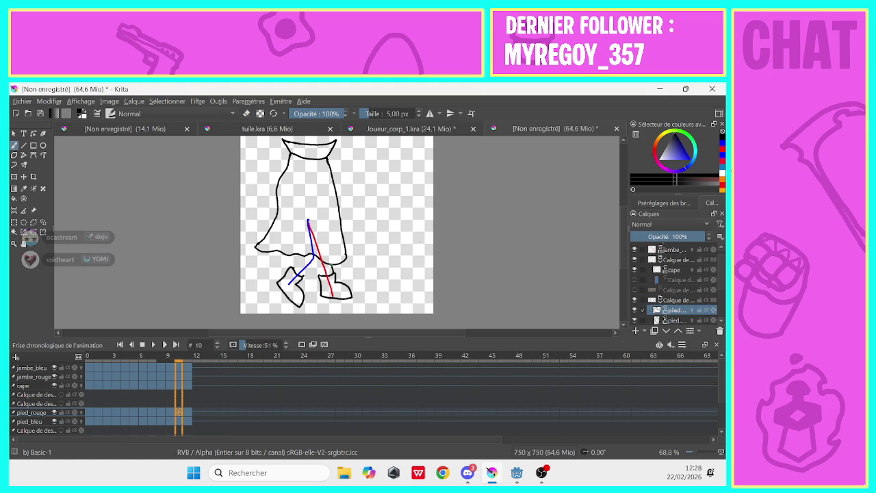
left_click_drag(320, 276, 314, 258)
left_click(663, 319)
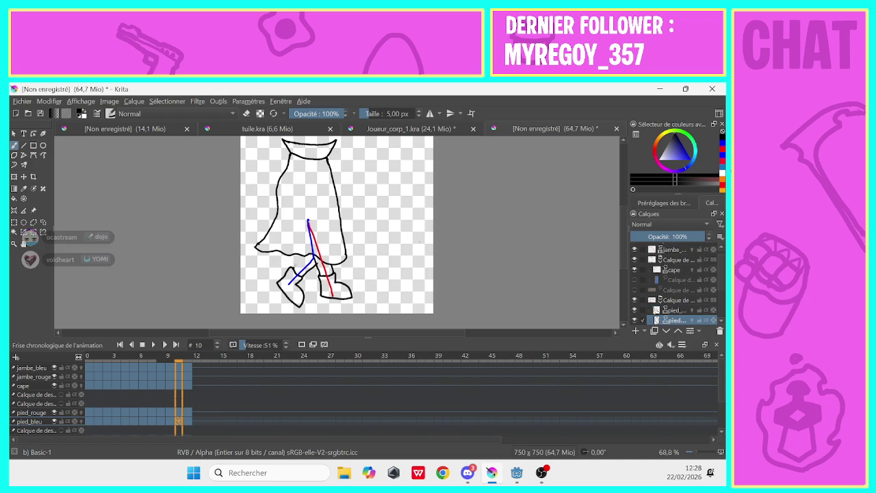
left_click_drag(293, 268, 304, 256)
left_click(185, 422)
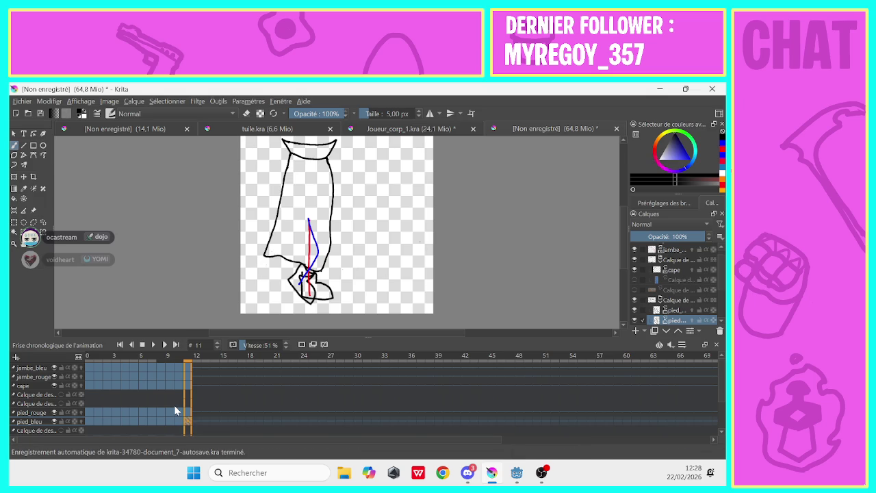
Erase stray lines on the blue foot, then draw, trim and undo small red-foot strokes.
double_click(672, 321)
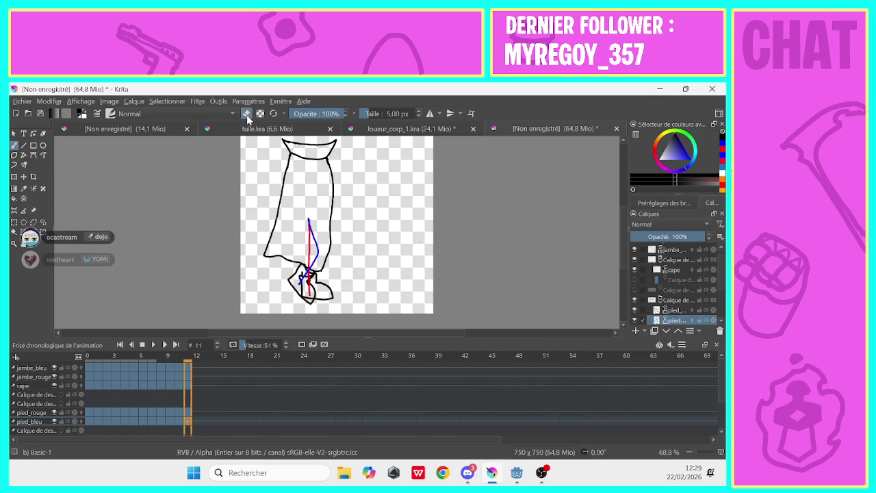
left_click_drag(306, 281, 315, 291)
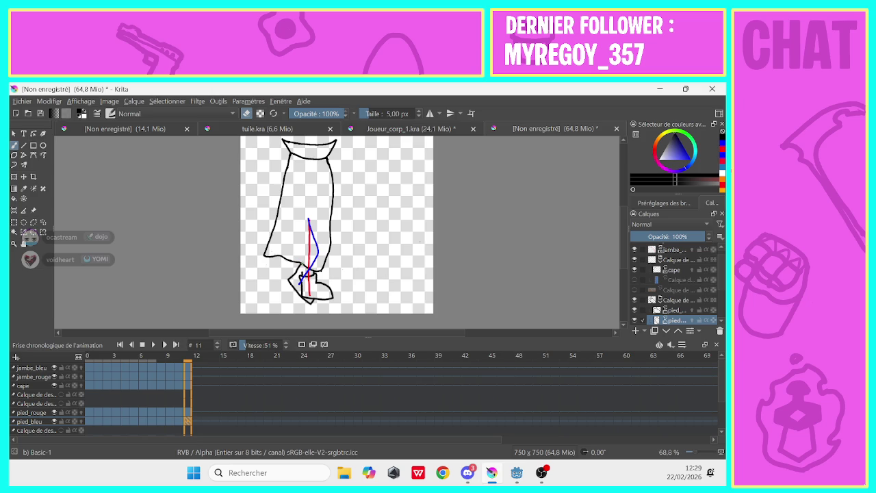
key("Page_Up")
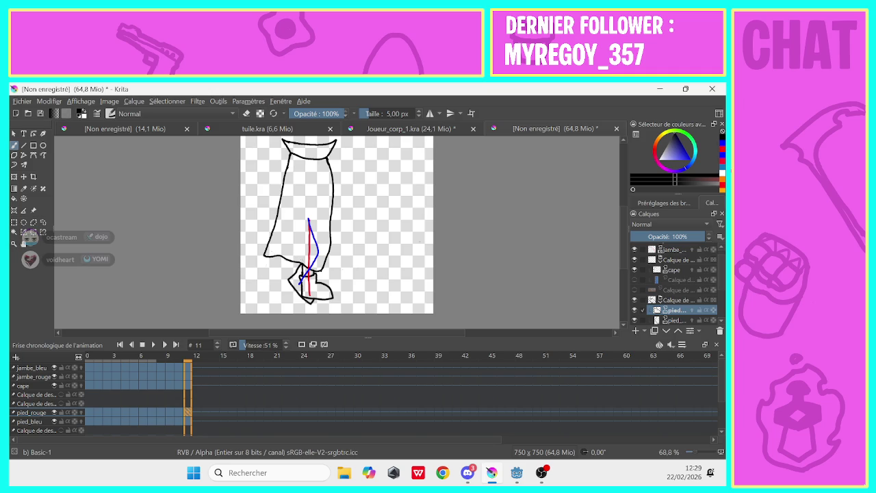
left_click_drag(300, 263, 301, 277)
left_click(247, 114)
left_click_drag(302, 264, 301, 271)
left_click_drag(301, 276, 302, 263)
key("ctrl+z")
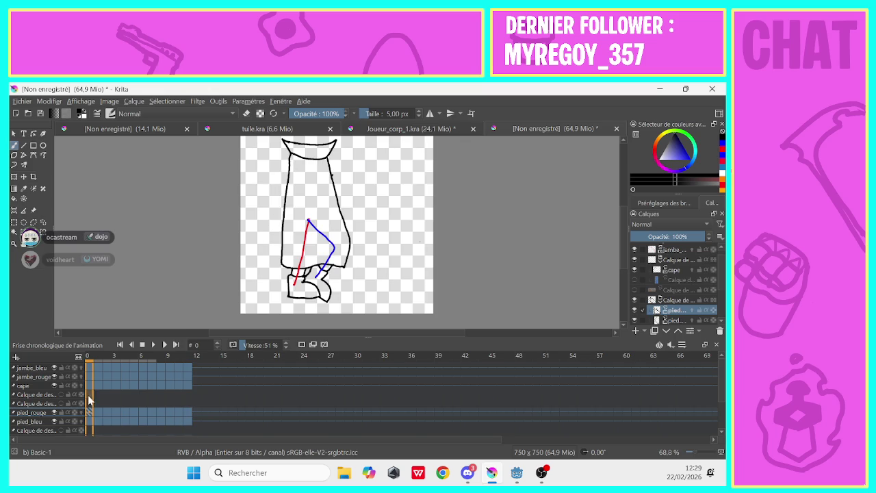
Play and stop the walk-cycle preview, then open the Fichier menu.
left_click(153, 344)
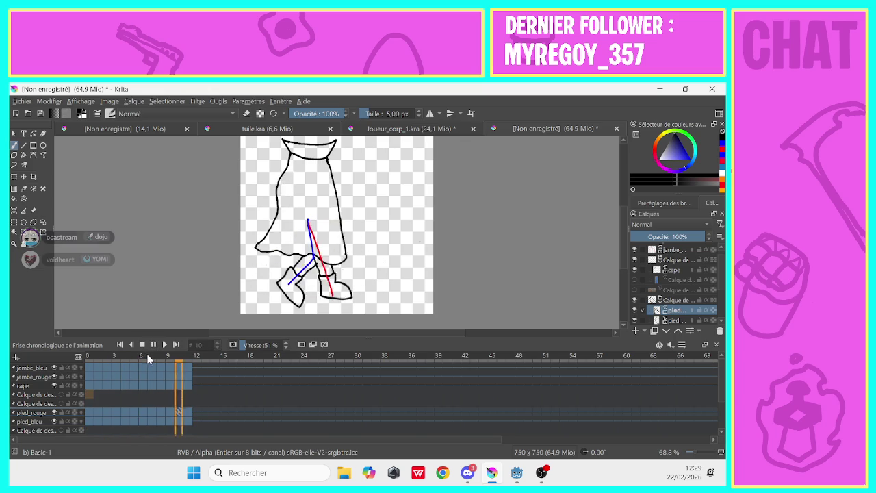
left_click(152, 345)
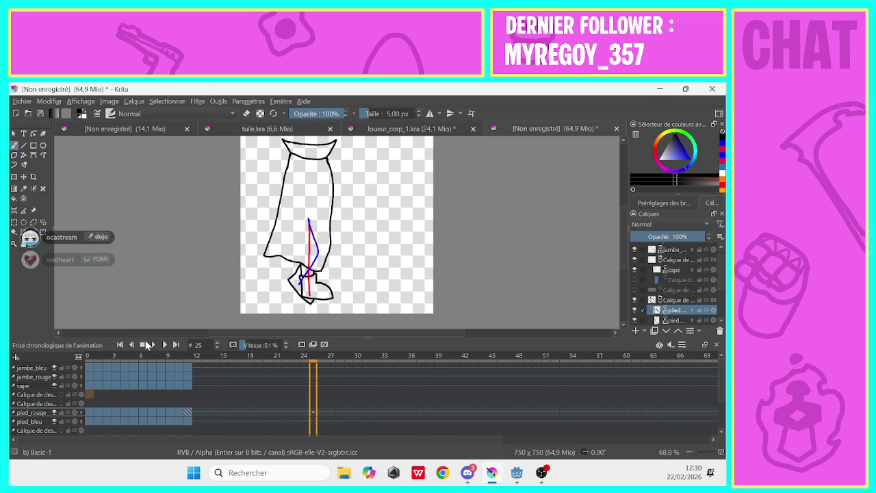
left_click(22, 101)
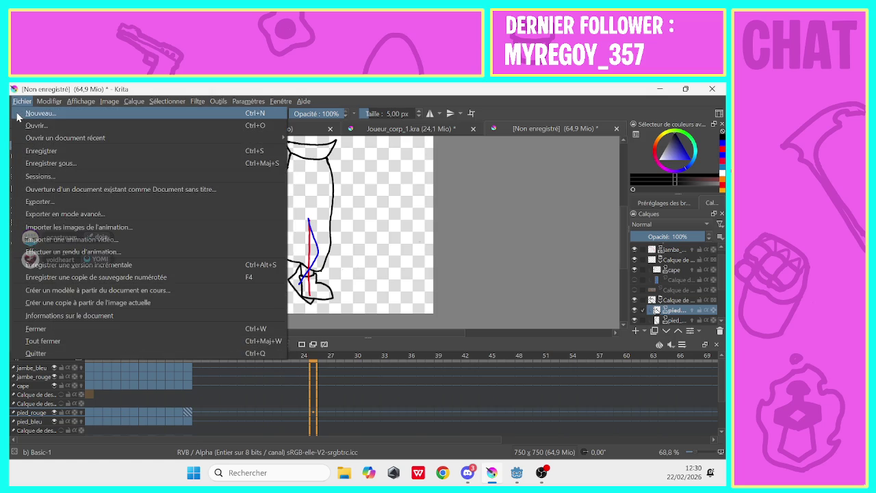
Create a new 750 x 750 document via Fichier > Nouveau, then reopen Fichier.
left_click(19, 115)
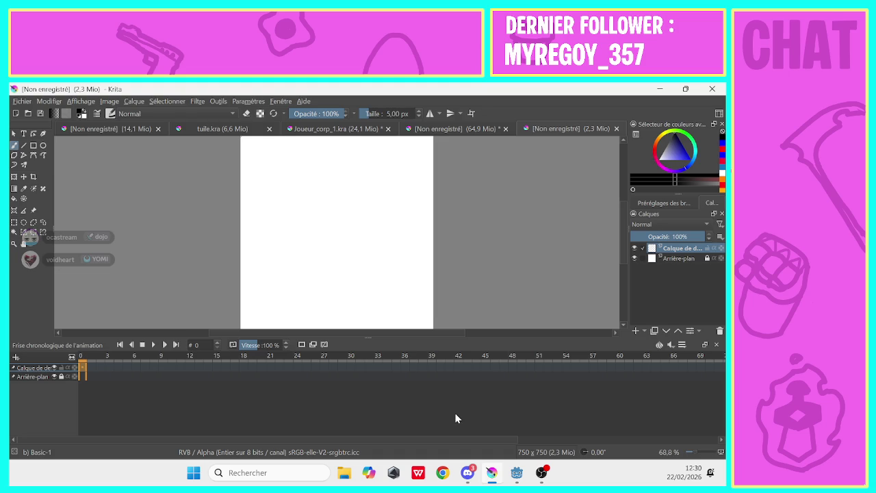
left_click(20, 101)
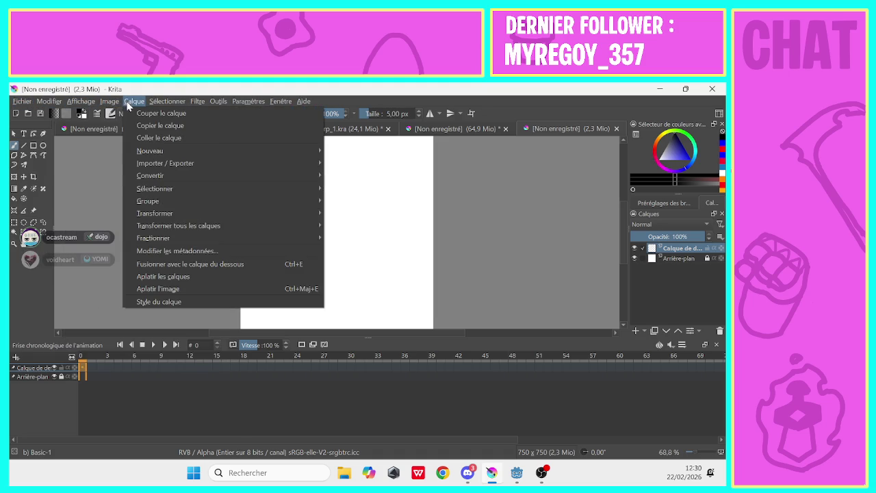
mouse_move(165, 162)
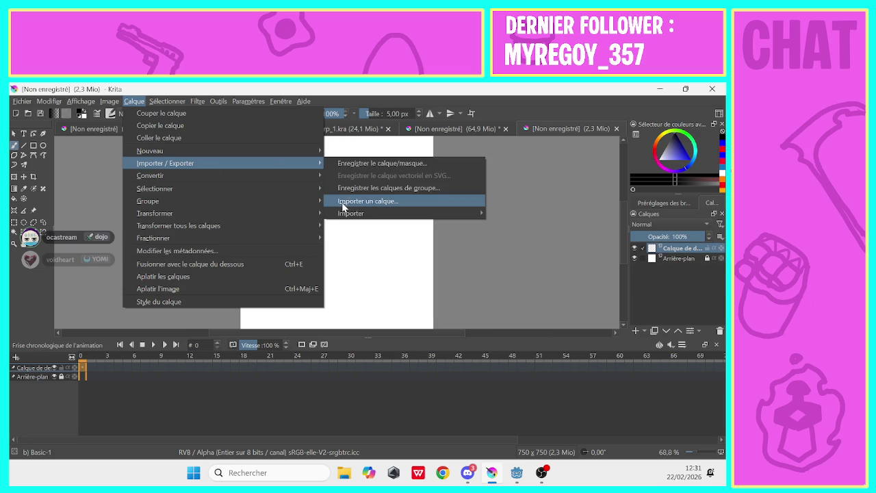
Import Joueur_corp_1.kra as a layer, opening the main file instead of the autosave.
left_click(339, 201)
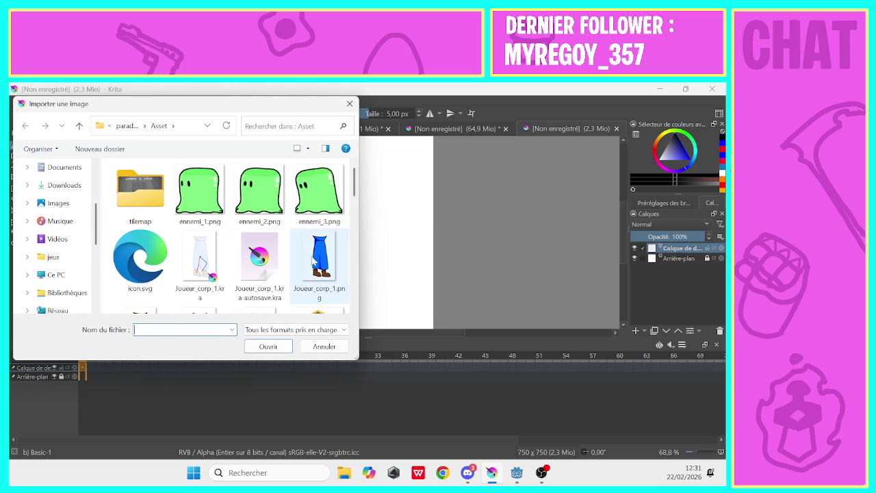
left_click(310, 273)
left_click(196, 278)
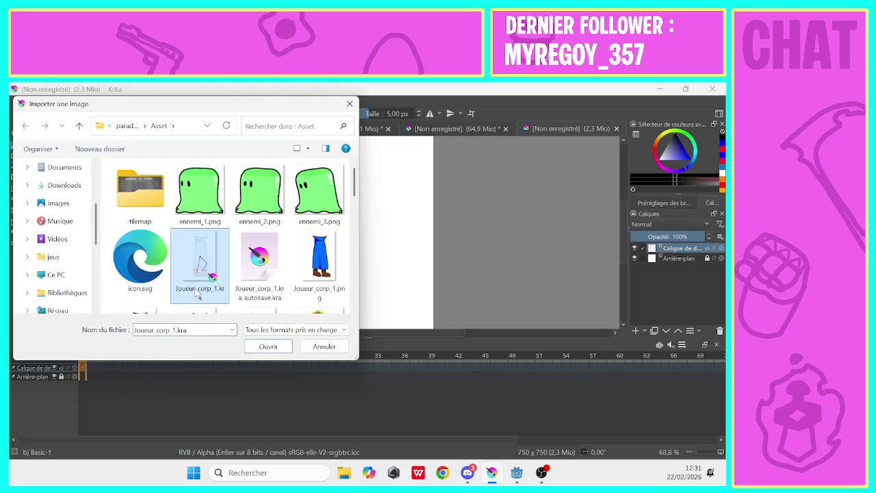
left_click(245, 346)
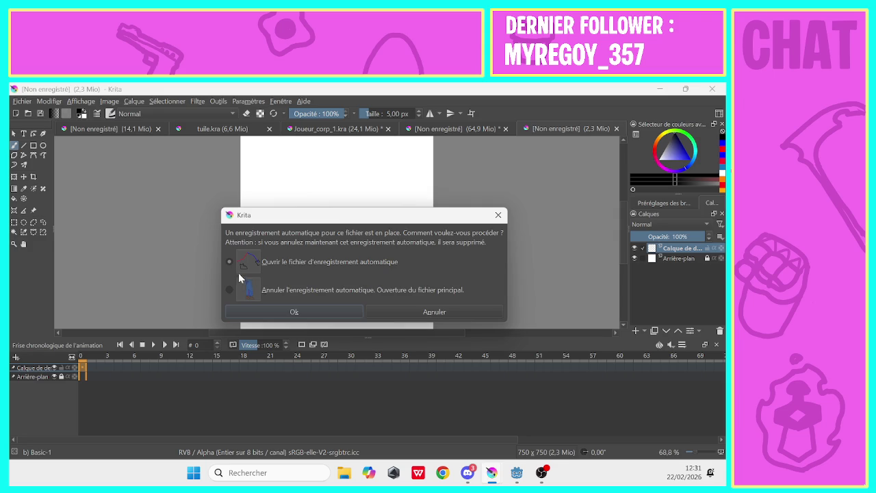
left_click(236, 292)
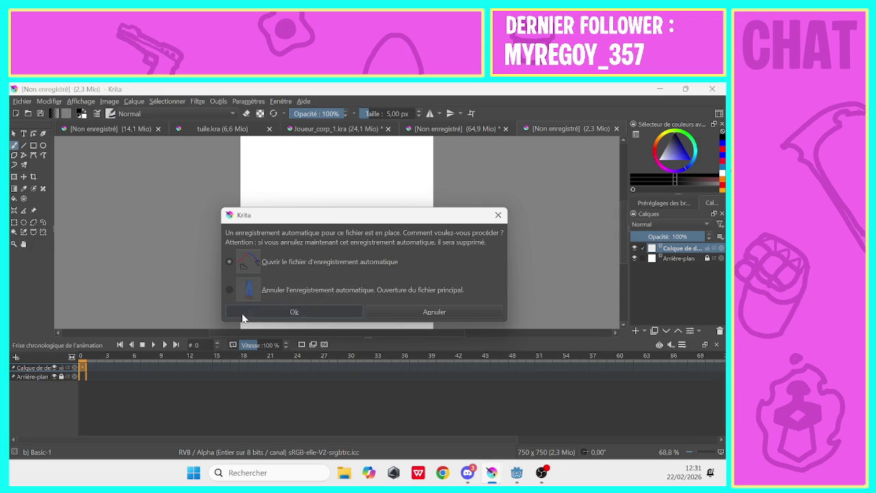
left_click(241, 313)
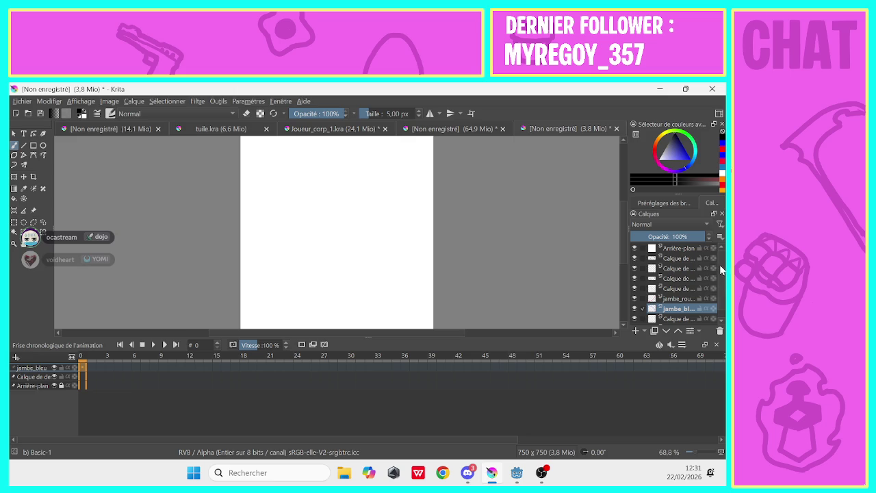
Hide the background and several sketch layers to reveal the legs, then return to the walk cycle.
left_click(634, 248)
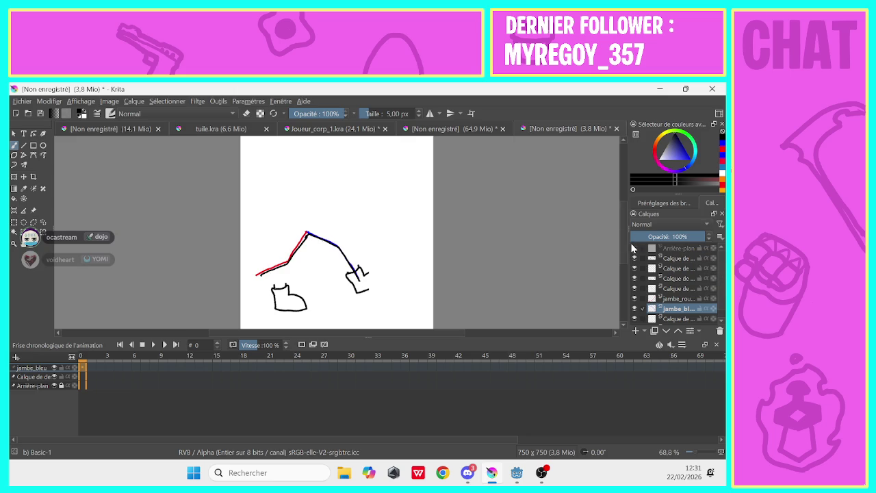
left_click(634, 259)
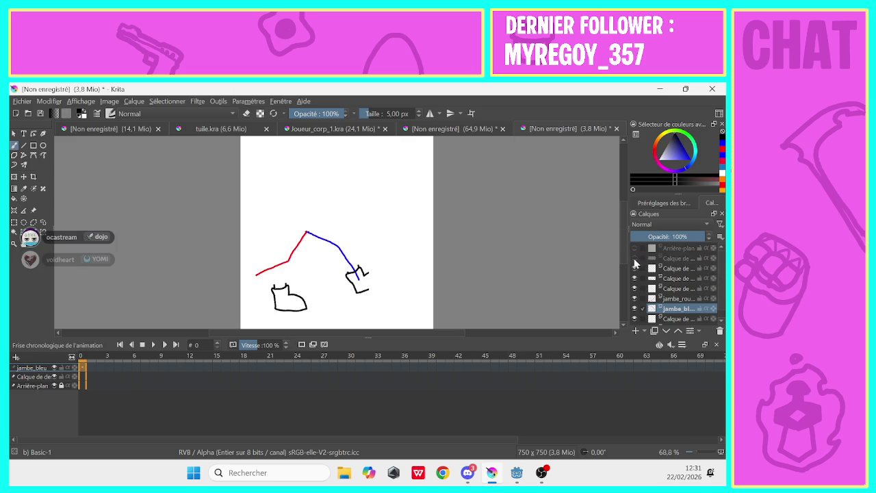
left_click(634, 259)
left_click(634, 268)
left_click(634, 268)
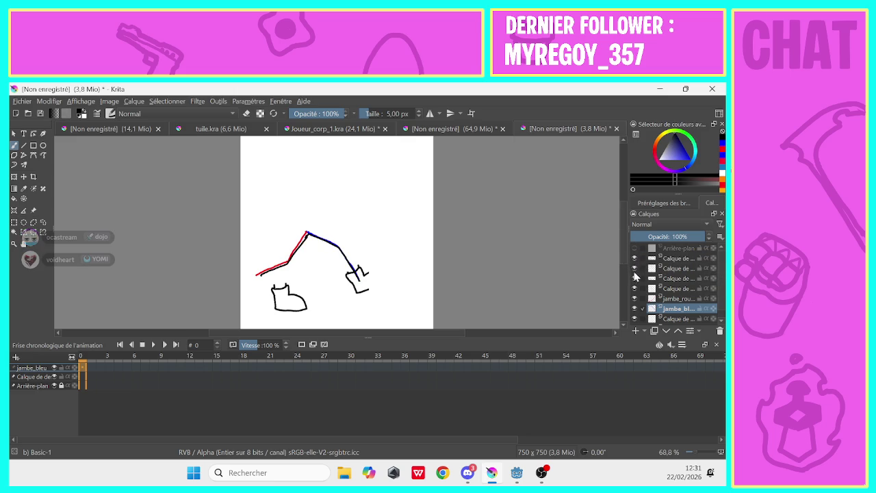
scroll(722, 287, "down", 1)
left_click_drag(638, 312, 635, 278)
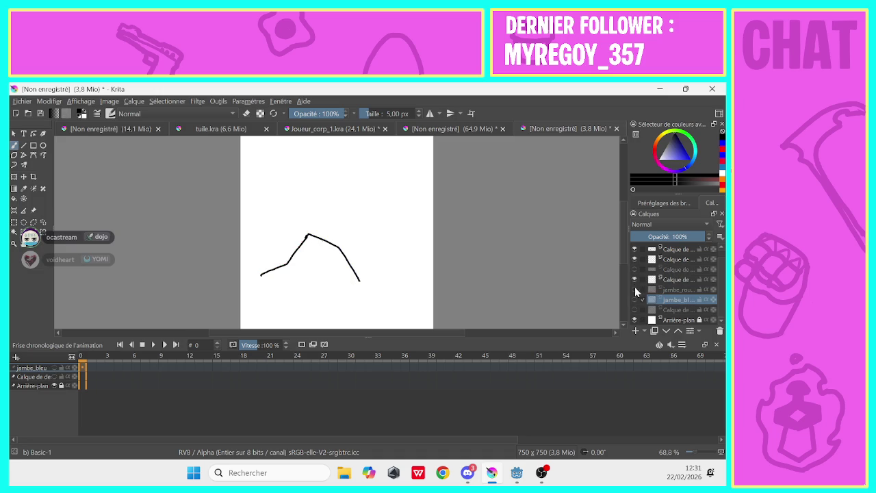
left_click(634, 289)
left_click(635, 279)
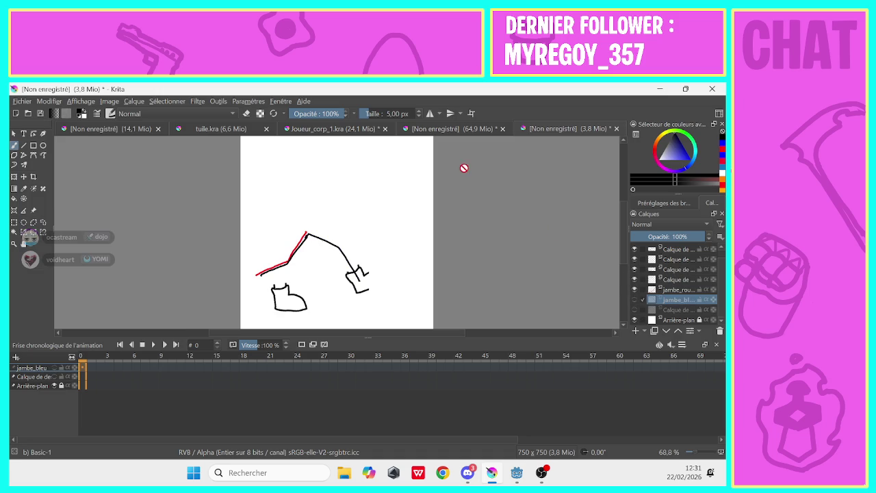
left_click(448, 137)
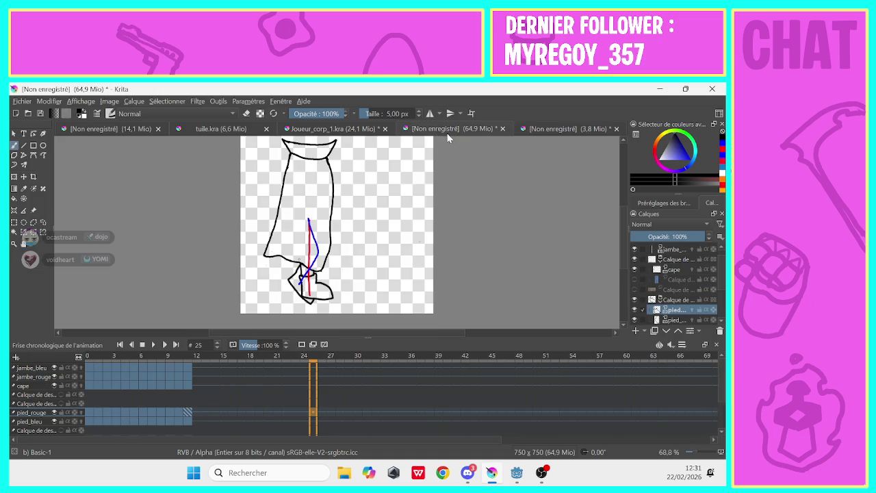
Save over Joueur_corp_1.kra in Asset, confirm the replace, then switch to the 3,8 Mio document.
left_click(22, 101)
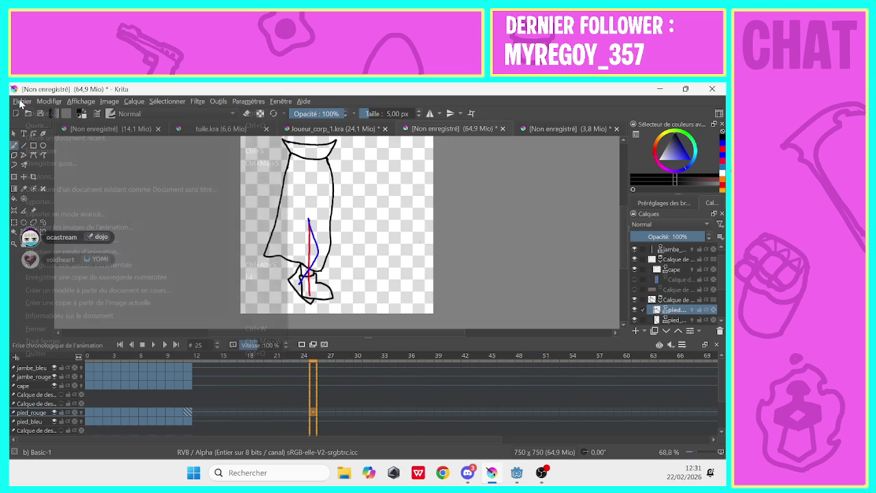
left_click(24, 162)
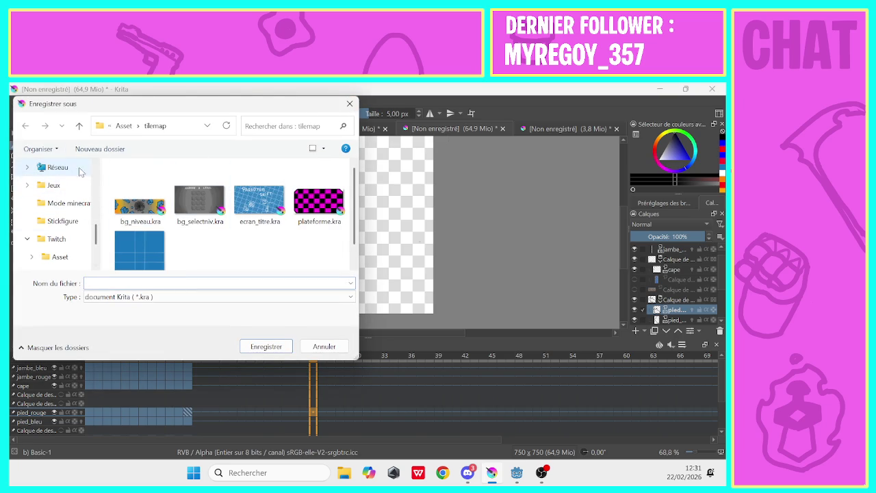
left_click(119, 126)
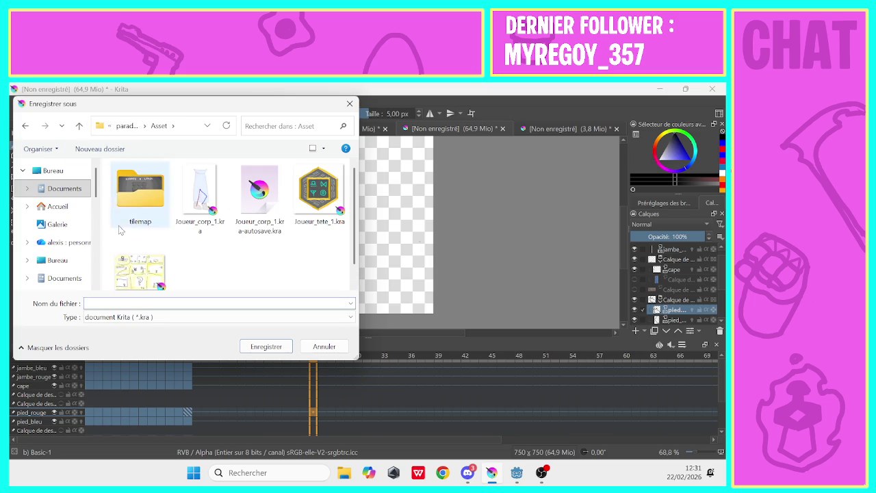
left_click(177, 225)
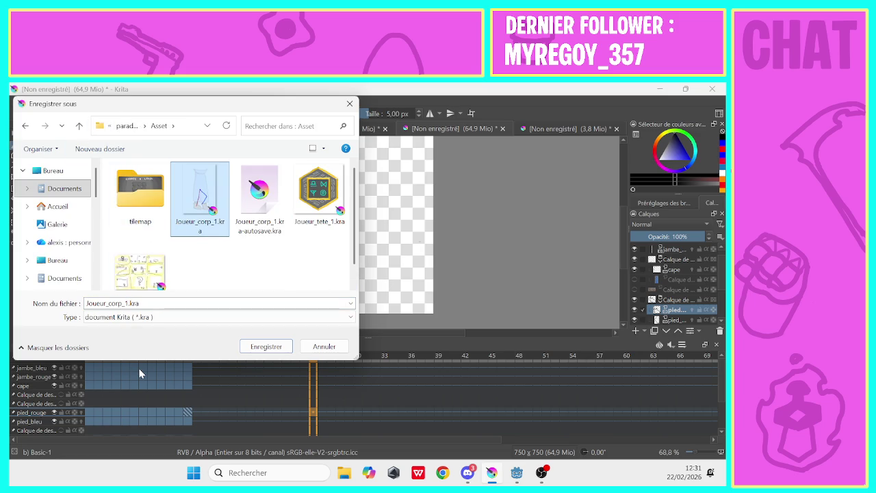
left_click(250, 348)
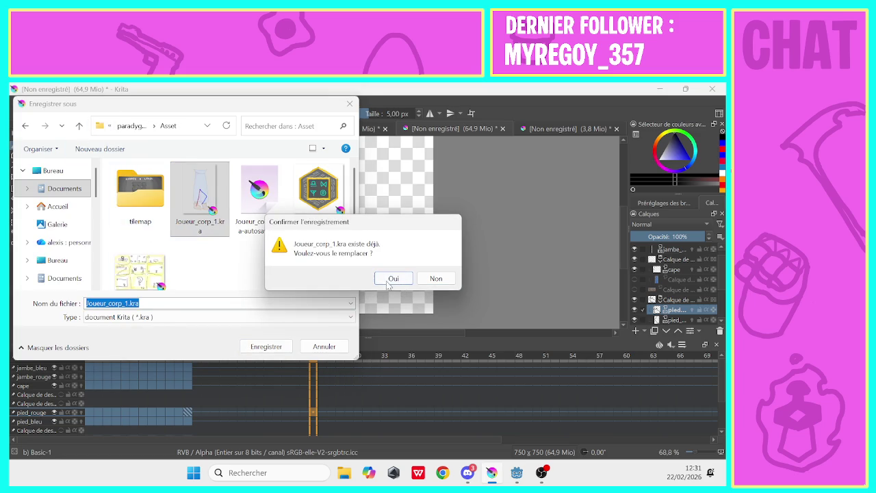
left_click(392, 279)
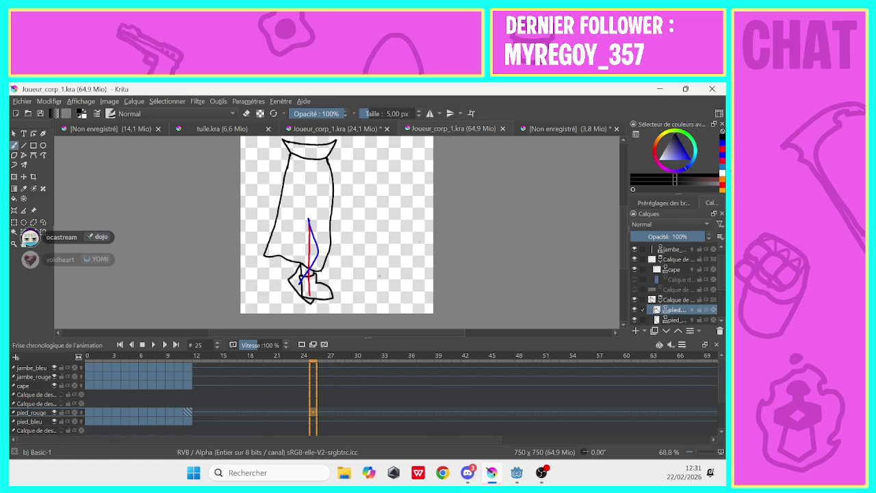
left_click(566, 129)
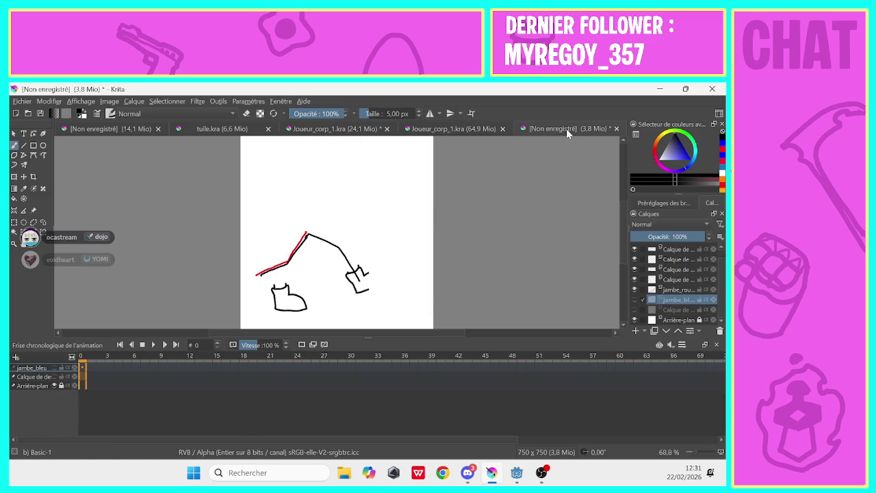
Delete every drawing layer, leaving only the Arrière-plan background.
left_click(719, 331)
left_click(719, 332)
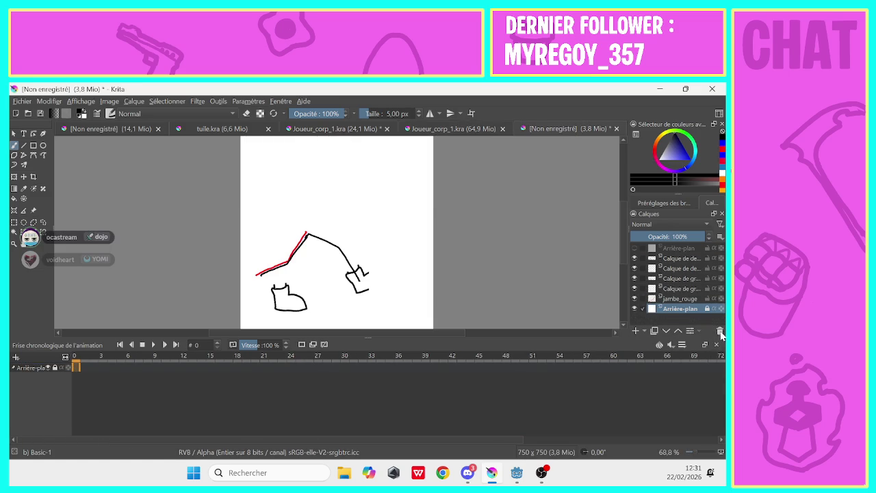
left_click(674, 249)
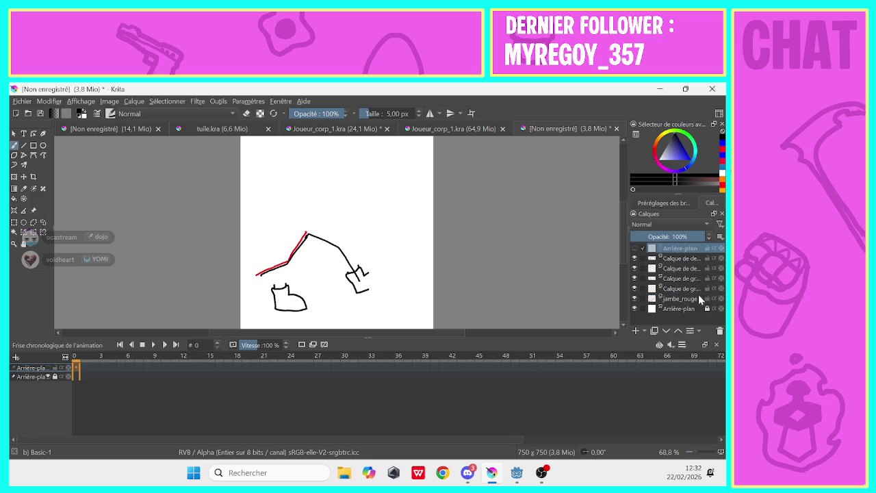
left_click(719, 331)
left_click(719, 332)
left_click(719, 331)
left_click(719, 331)
left_click(719, 331)
left_click(719, 331)
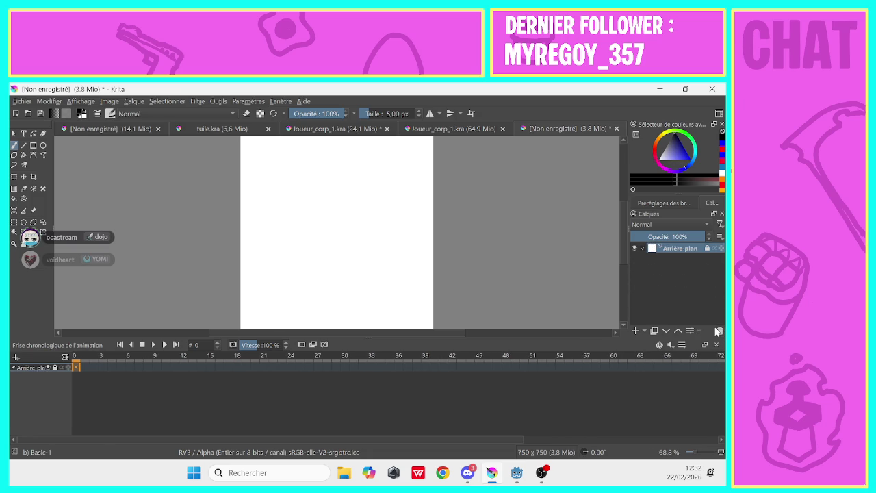
Start importing layers from Joueur_corp_1.kra via Calque > Importer / Exporter.
left_click(635, 331)
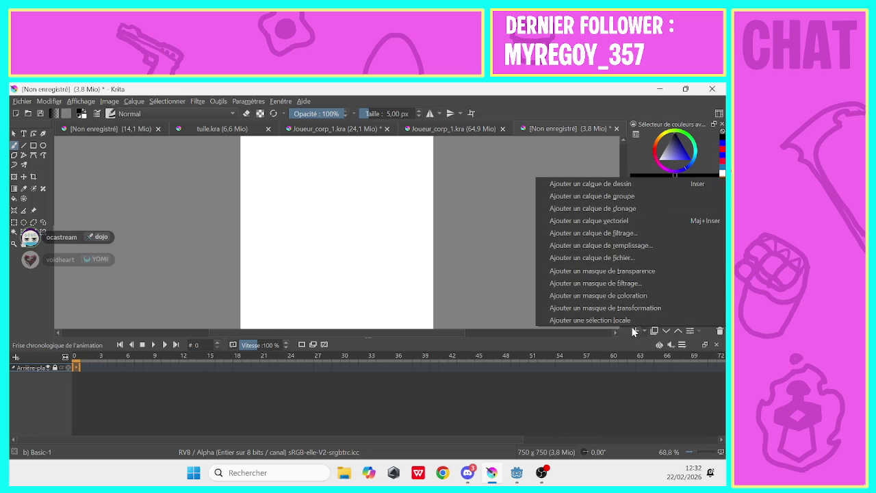
left_click(131, 100)
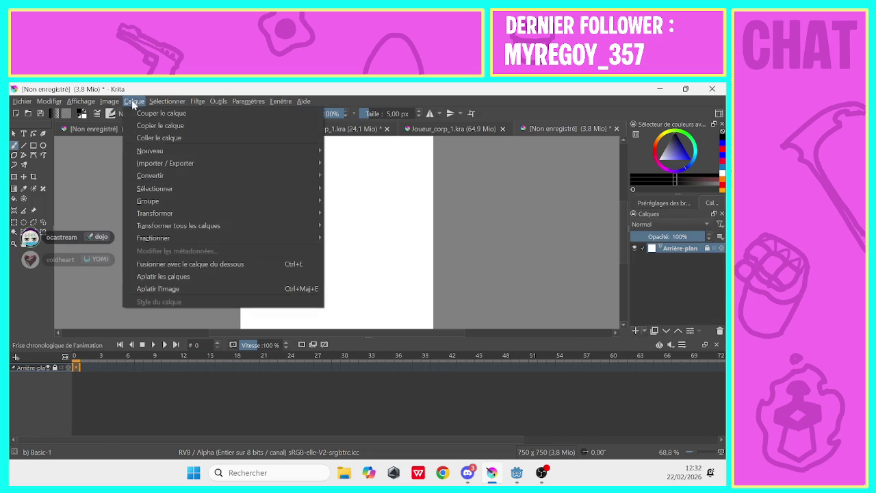
mouse_move(165, 163)
left_click(337, 200)
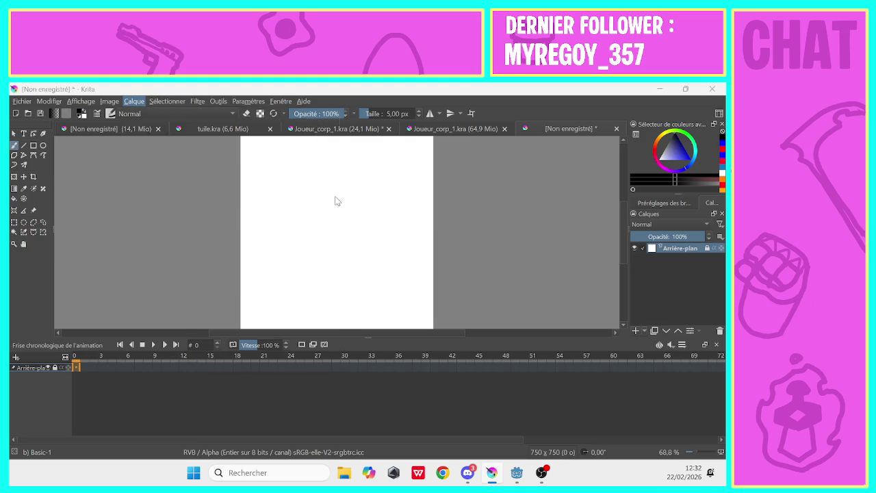
left_click(197, 263)
Import Joueur_corp_1.kra from its main file, then close the 24,1 Mio copy without saving.
left_click(250, 347)
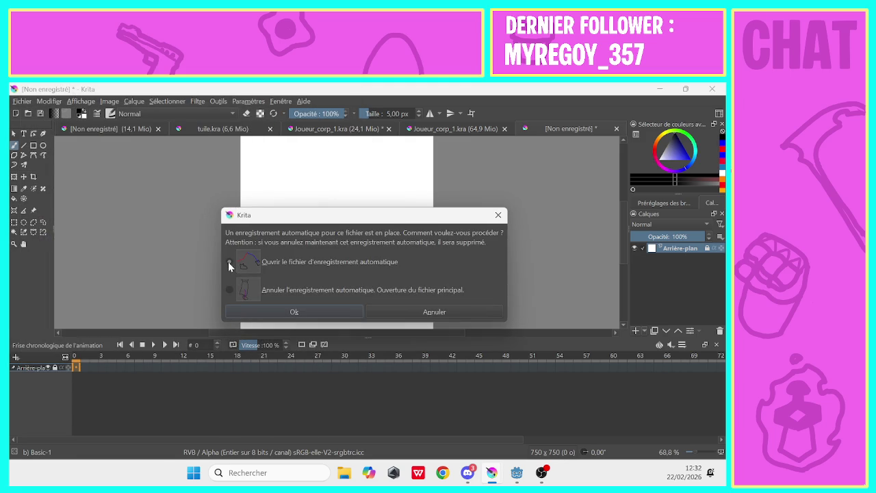
left_click(233, 315)
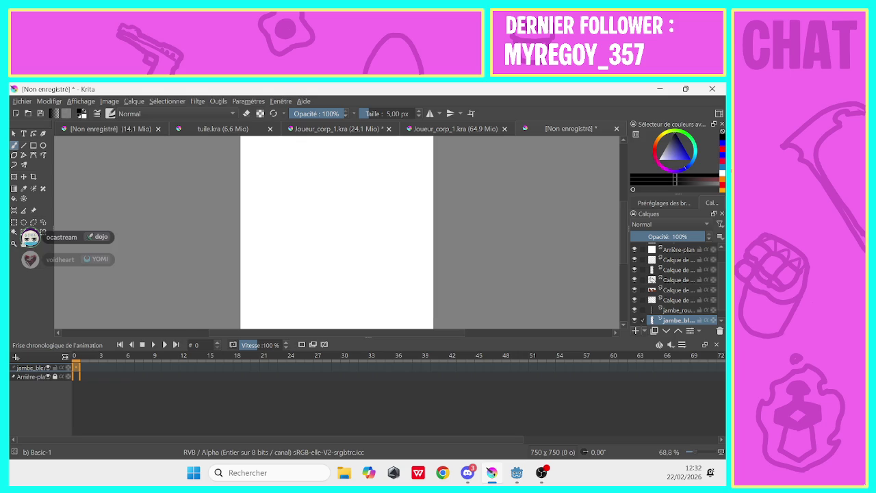
left_click(294, 133)
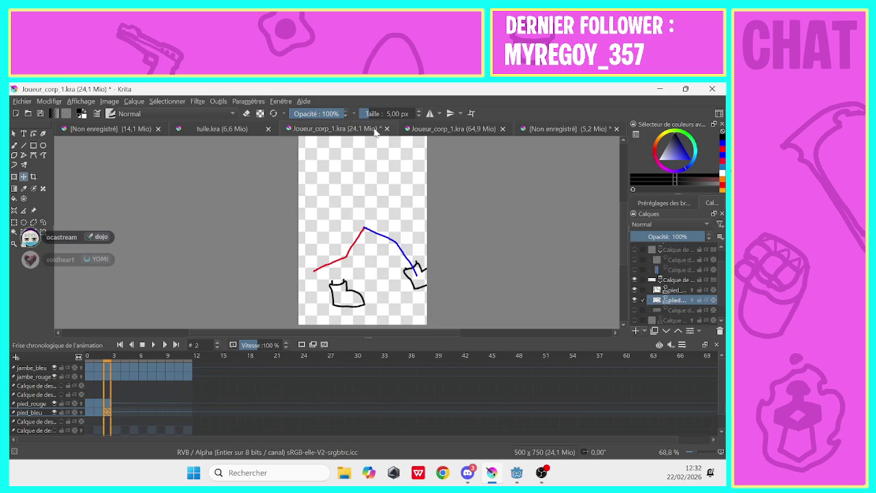
left_click(387, 129)
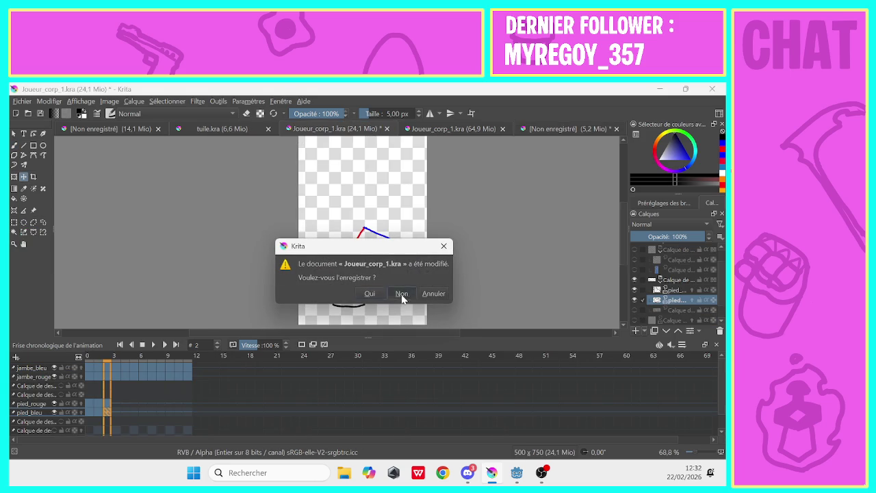
left_click(402, 293)
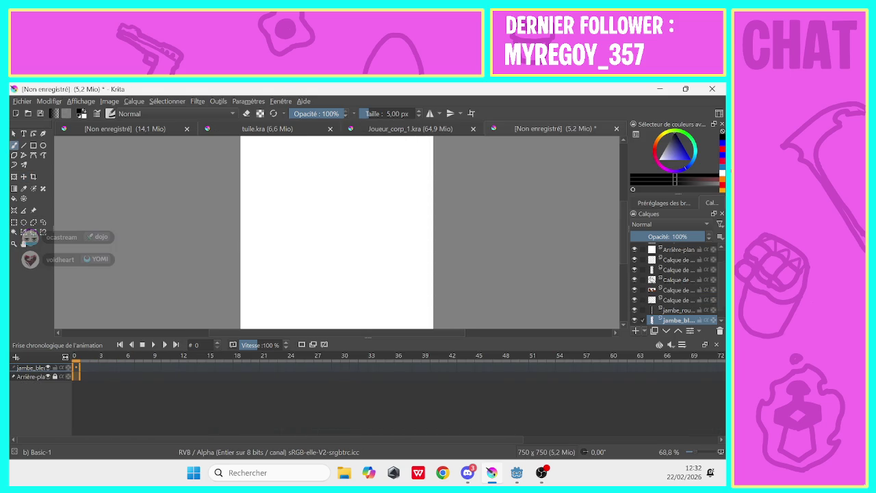
Hide both Arrière-plan background layers, briefly checking the drawing and shoe outline layers.
left_click(633, 289)
left_click(633, 291)
scroll(670, 287, "up", 1)
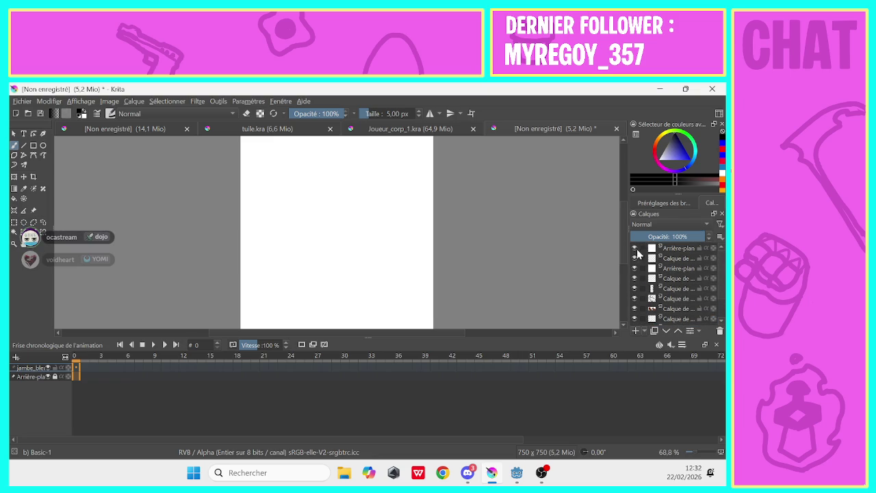
left_click(634, 249)
left_click(634, 268)
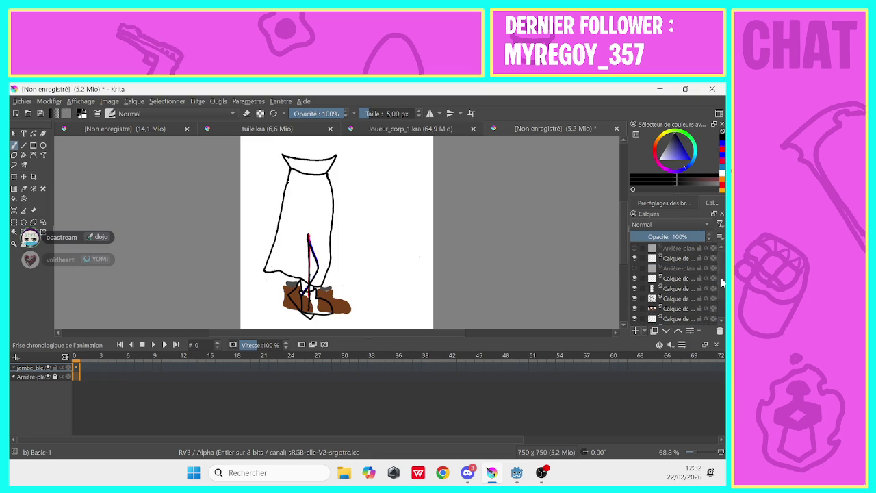
left_click(633, 299)
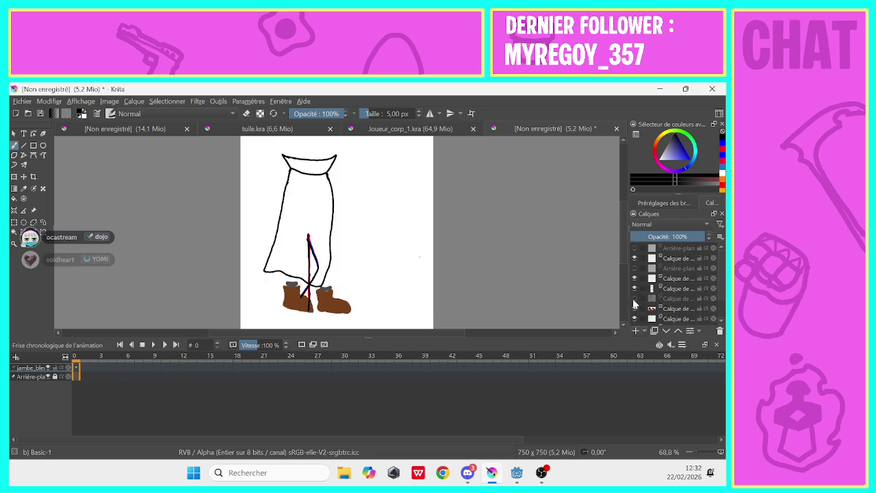
left_click(634, 299)
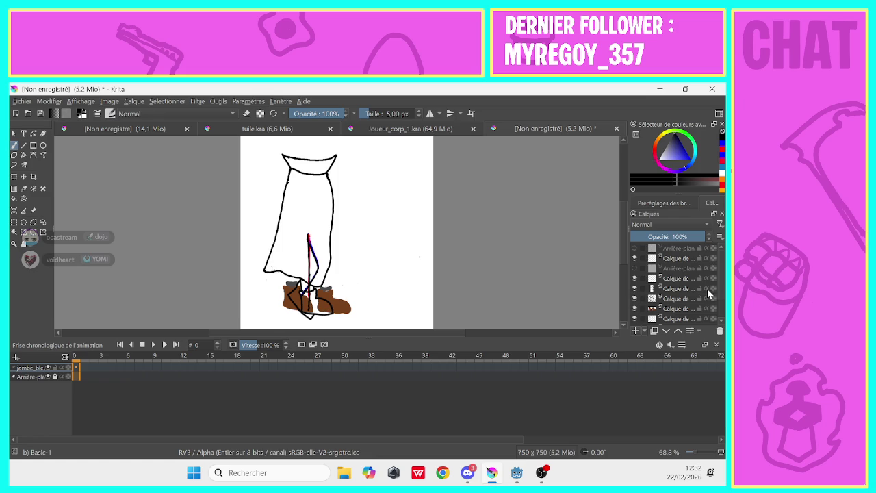
Toggle the red leg, skirt and boots layers on and off to check their content.
scroll(715, 293, "down", 3)
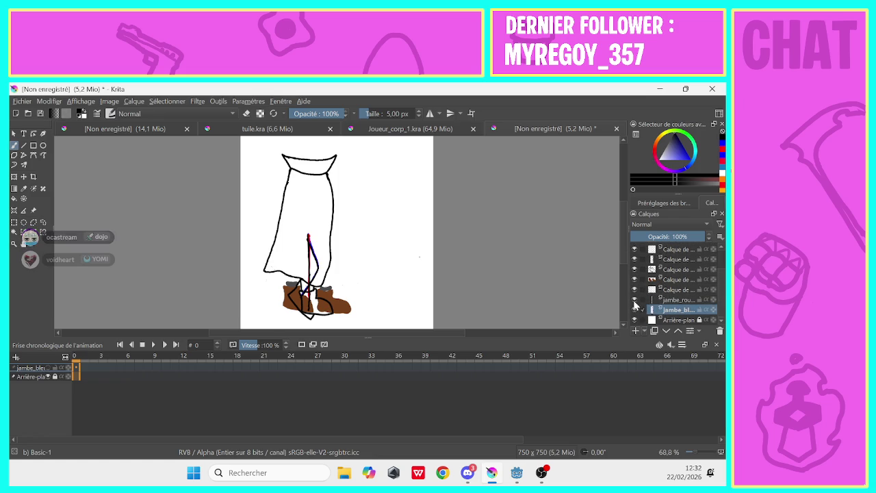
left_click(634, 301)
left_click(633, 301)
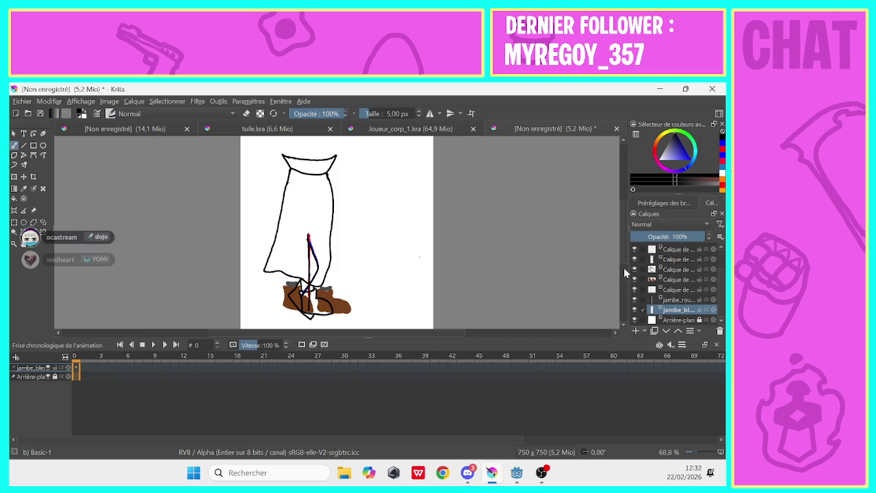
left_click(634, 290)
left_click(634, 290)
left_click(633, 279)
left_click(634, 280)
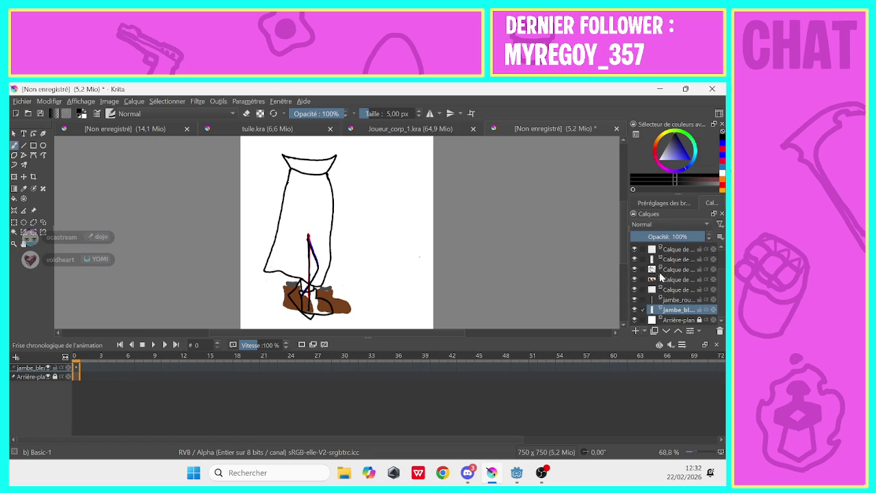
Delete the brown boots layer and show the shoe outline and third drawing layers.
right_click(666, 280)
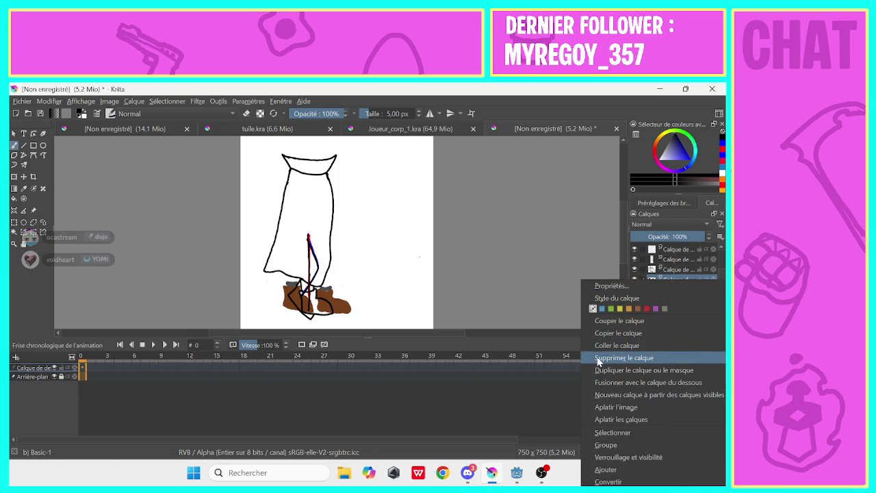
left_click(598, 357)
left_click(634, 280)
left_click(633, 272)
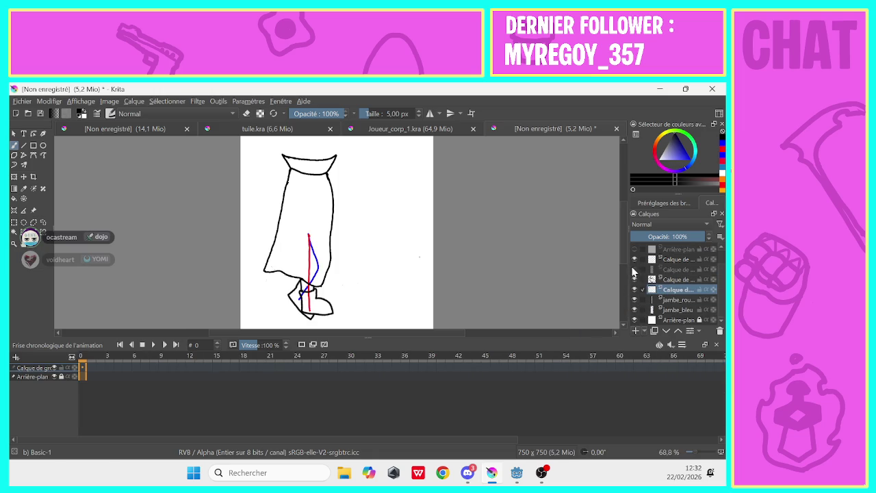
left_click(634, 270)
Duplicate the stroke layer and leave the third layer hidden.
left_click(667, 271)
right_click(646, 271)
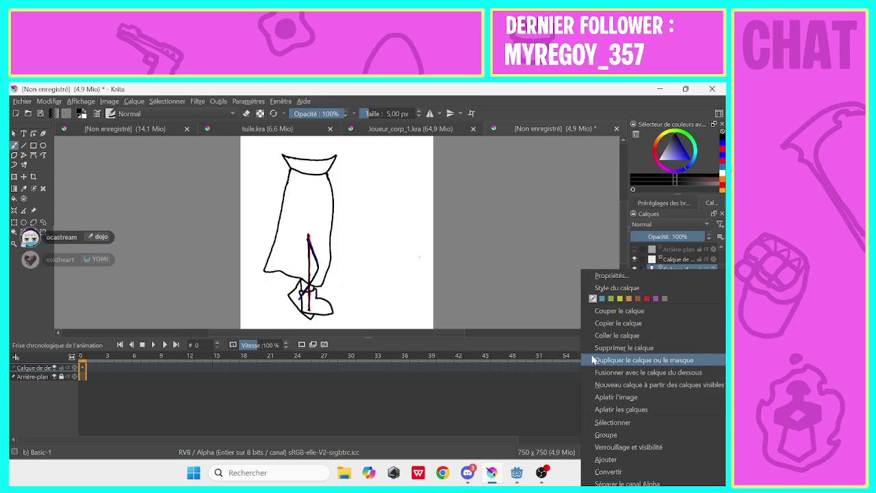
left_click(589, 365)
left_click(634, 271)
left_click(635, 271)
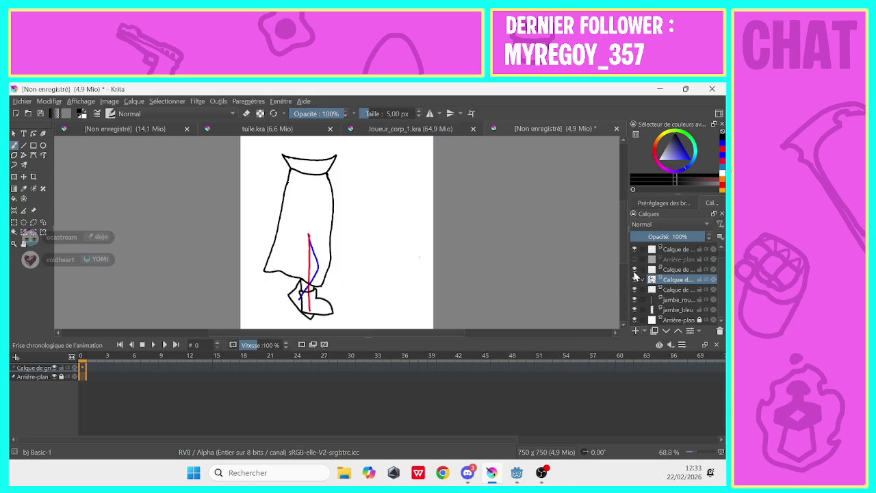
left_click(633, 270)
left_click(632, 270)
left_click(633, 270)
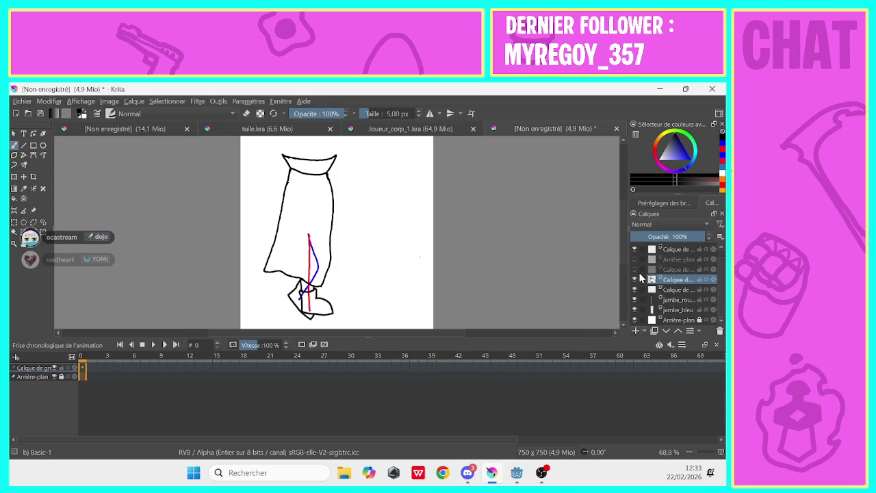
Delete the duplicate and leftover copy layers, then select the extra top Arrière-plan layer.
right_click(661, 268)
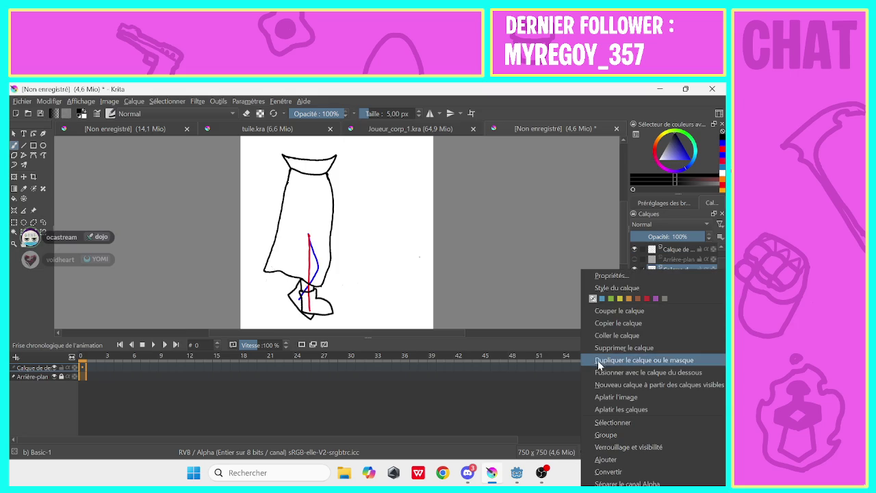
left_click(598, 360)
right_click(671, 261)
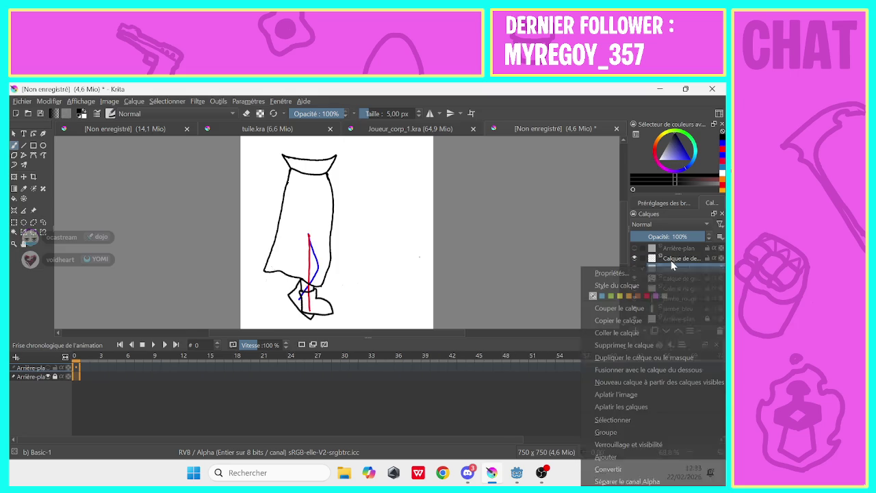
left_click(601, 343)
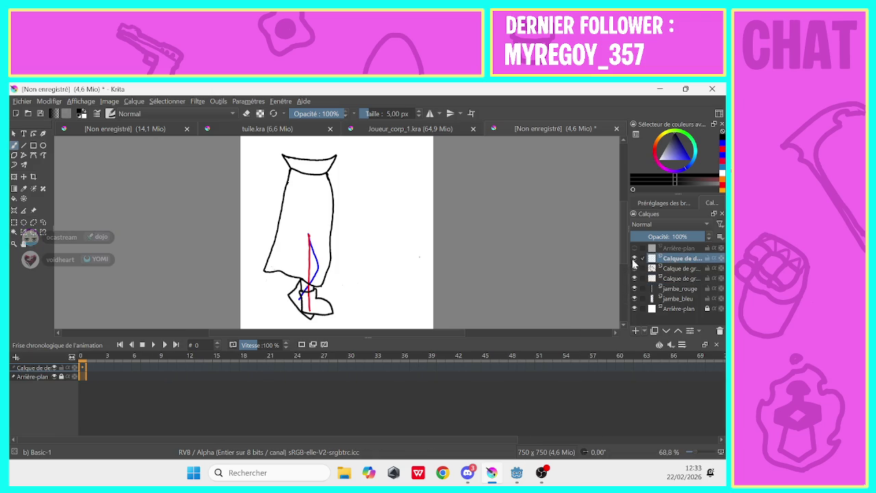
right_click(667, 259)
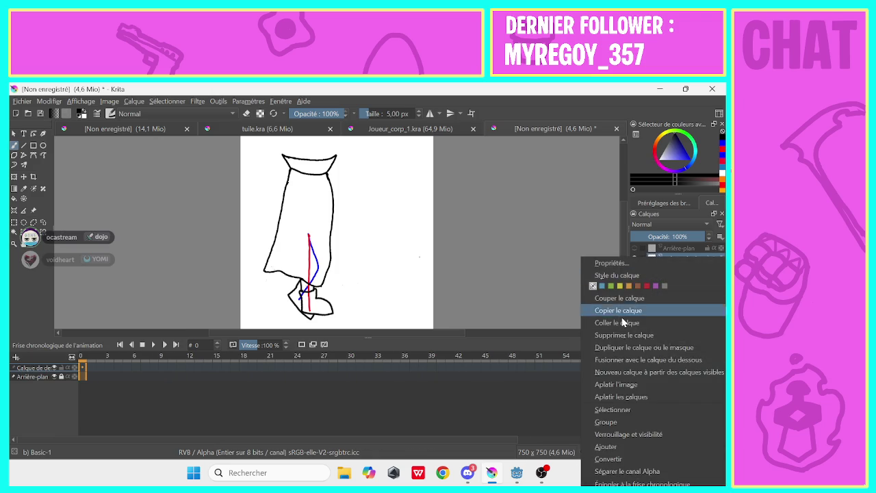
left_click(601, 339)
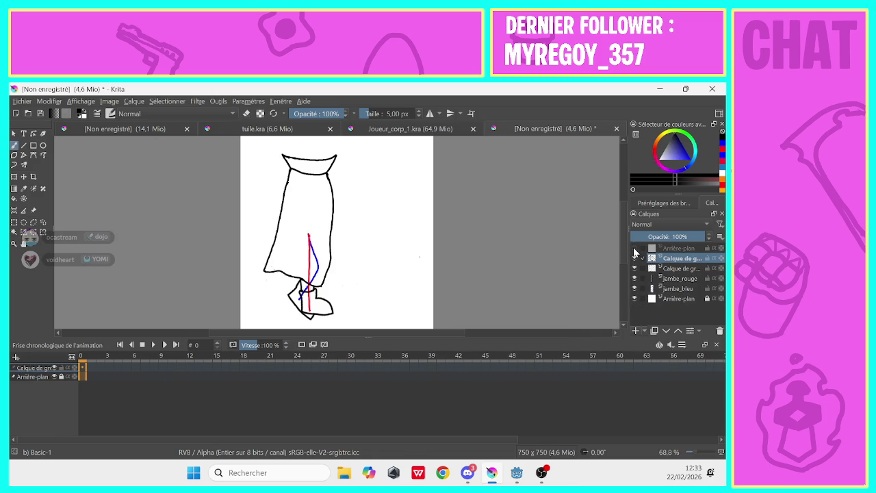
left_click(667, 249)
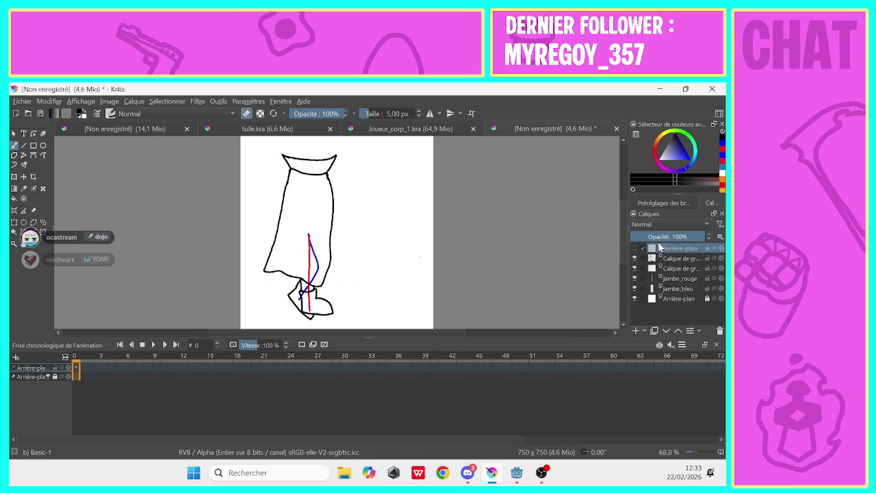
right_click(664, 250)
Delete the extra Arrière-plan layer, hide the skirt group layers, and select jambe_rouge.
left_click(598, 327)
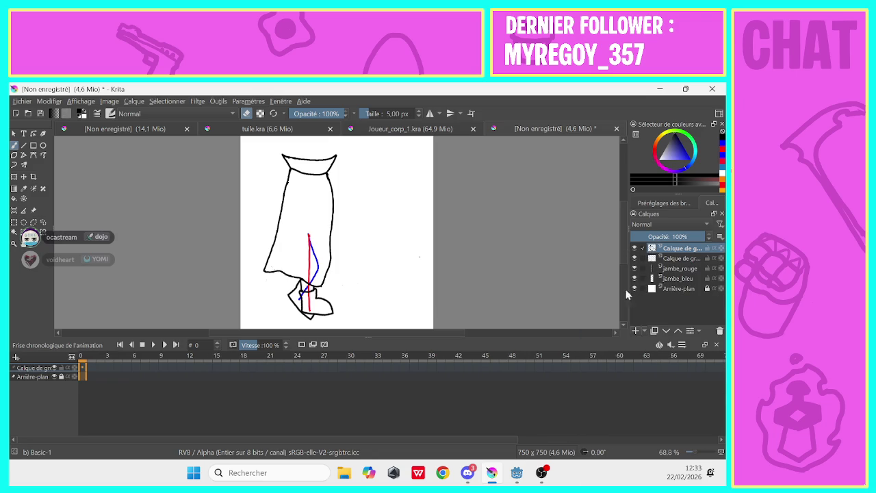
left_click(635, 268)
left_click(634, 269)
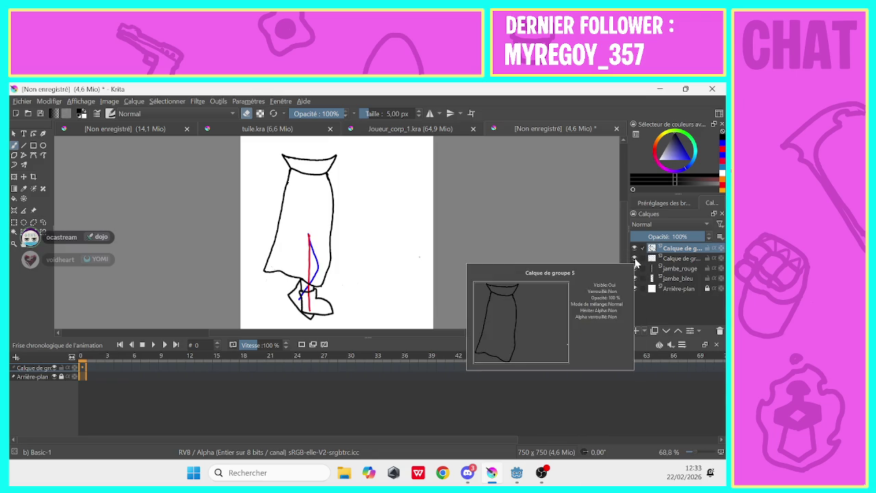
left_click(634, 268)
left_click(635, 267)
left_click(635, 258)
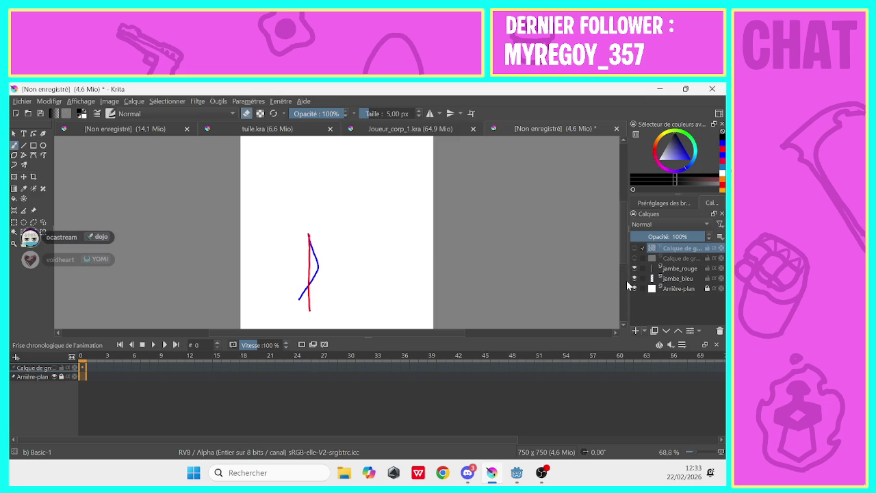
left_click(671, 271)
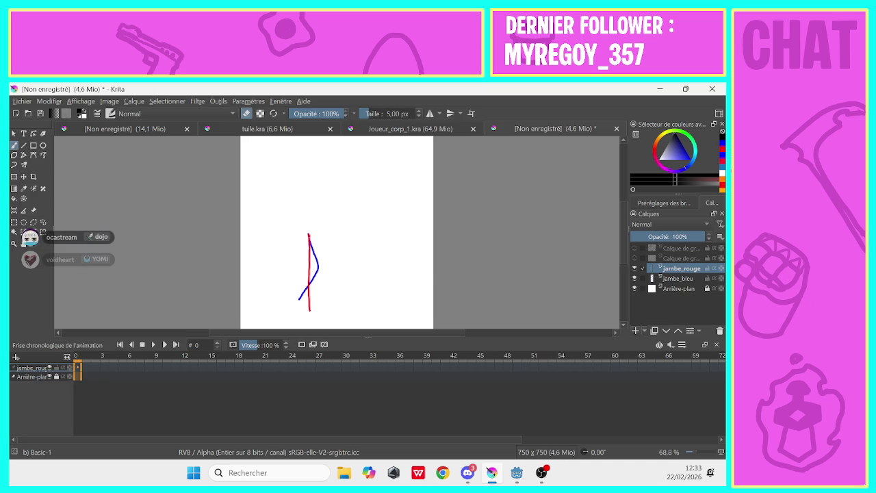
Erase the upper red leg on jambe_rouge and redraw it bending up in red.
left_click_drag(309, 234, 309, 309)
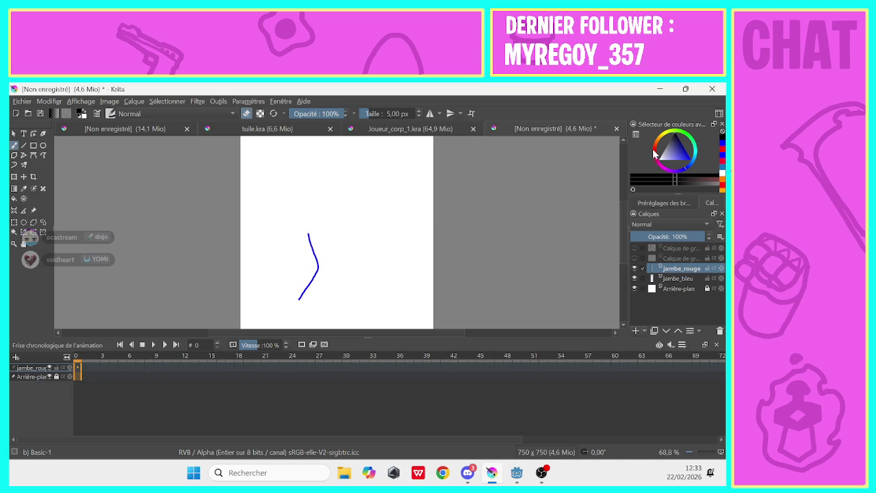
left_click_drag(694, 156, 709, 167)
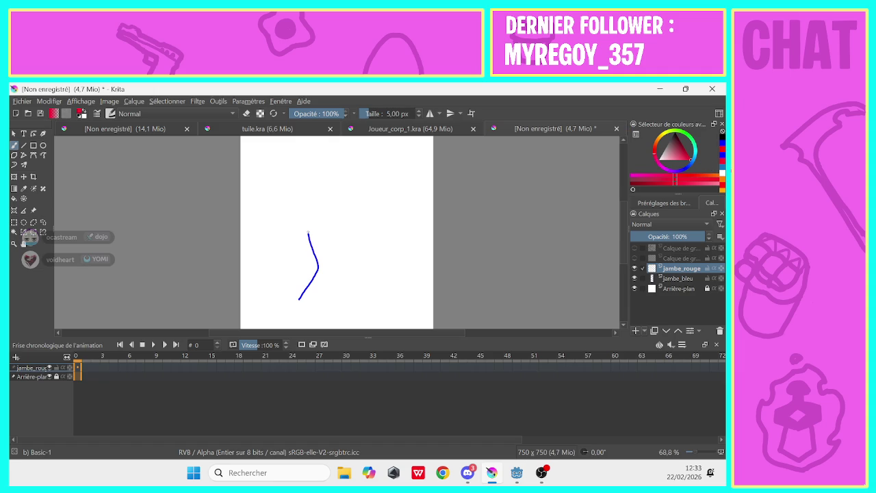
mouse_move(309, 234)
left_mouse_down()
mouse_move(326, 205)
mouse_move(318, 243)
left_mouse_up()
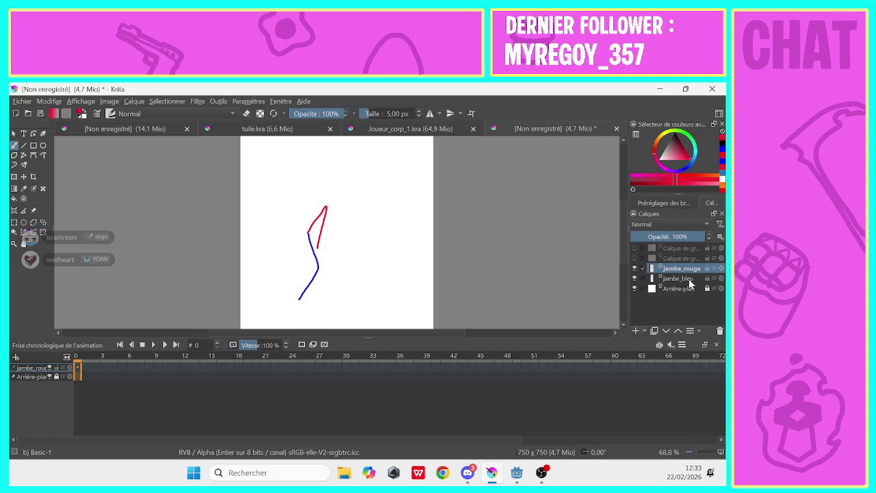
left_click(679, 278)
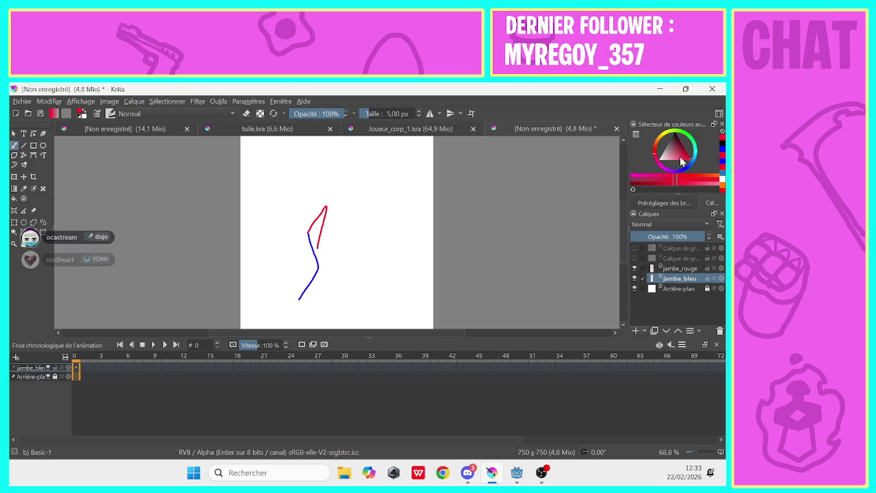
left_click(678, 268)
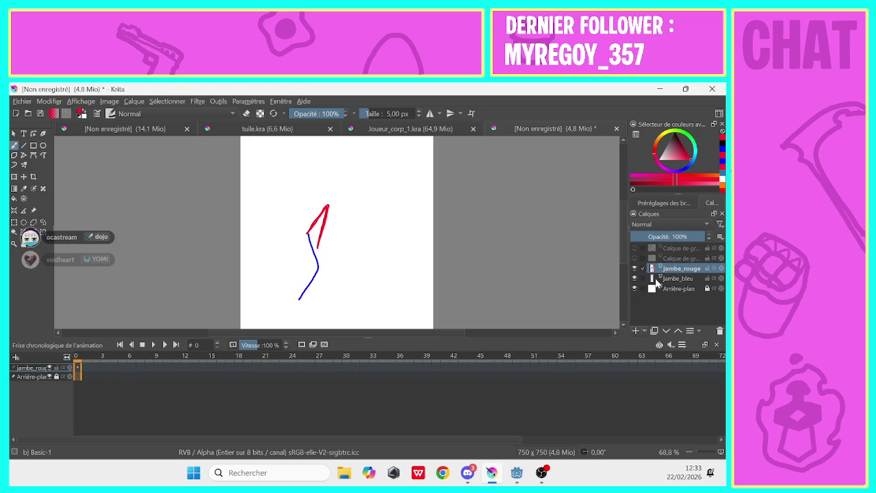
Erase the blue leg on jambe_bleu, redraw it as an angled blue stroke, then go to frame 1.
left_click(658, 278)
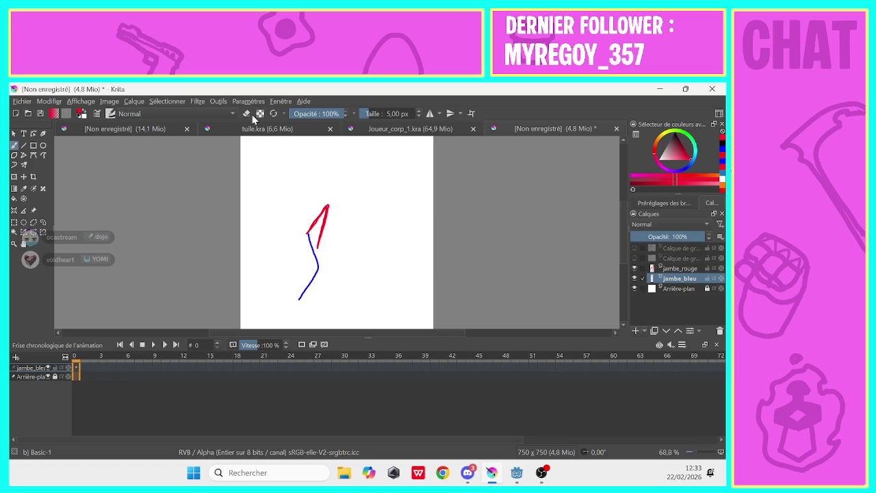
left_click_drag(308, 234, 316, 257)
left_click_drag(301, 296, 313, 276)
key("e")
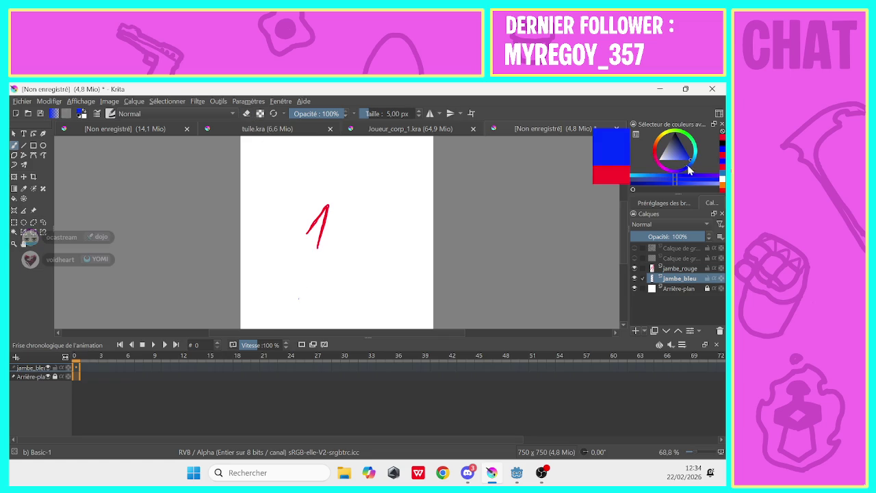
left_click_drag(690, 170, 709, 177)
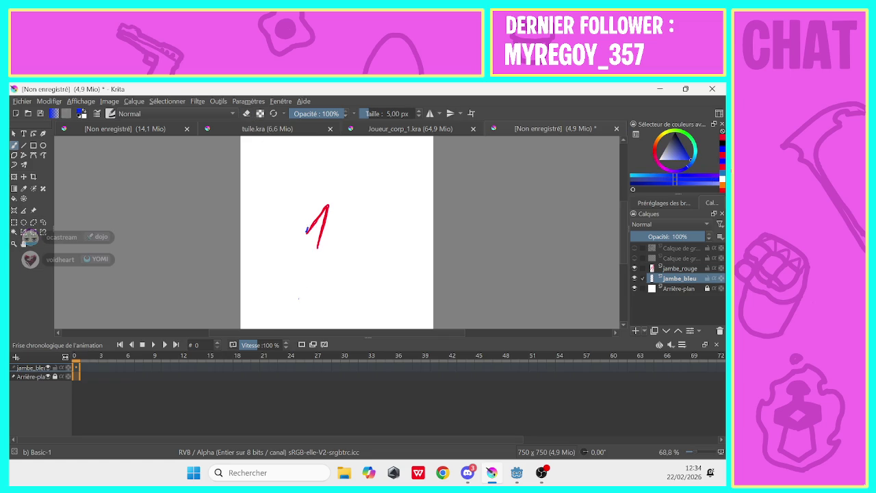
left_click_drag(305, 231, 322, 199)
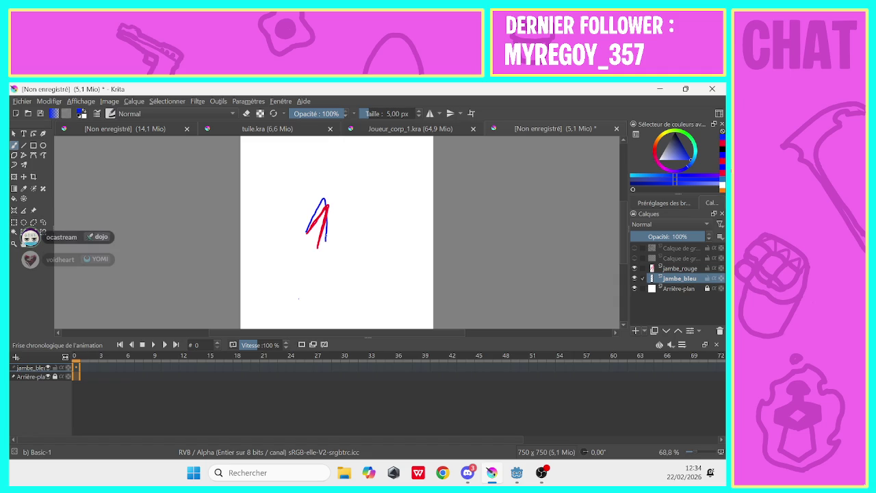
key("ctrl+z")
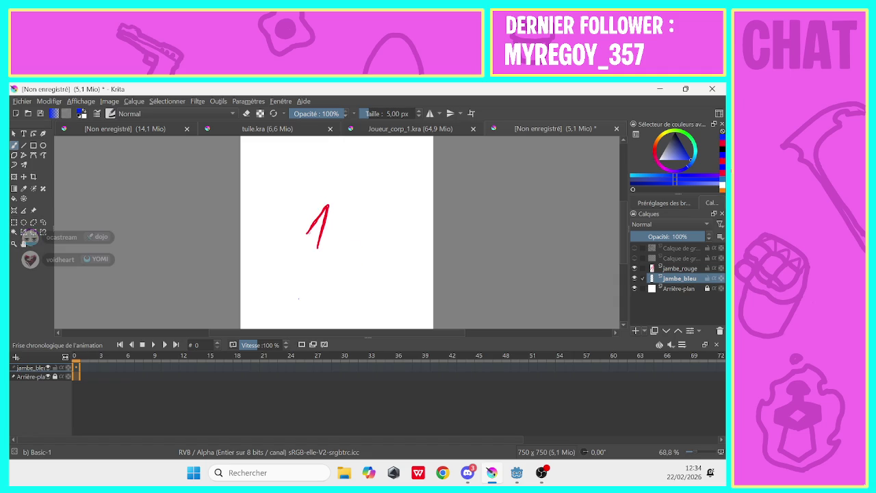
mouse_move(331, 217)
left_mouse_down()
mouse_move(345, 208)
mouse_move(333, 248)
left_mouse_up()
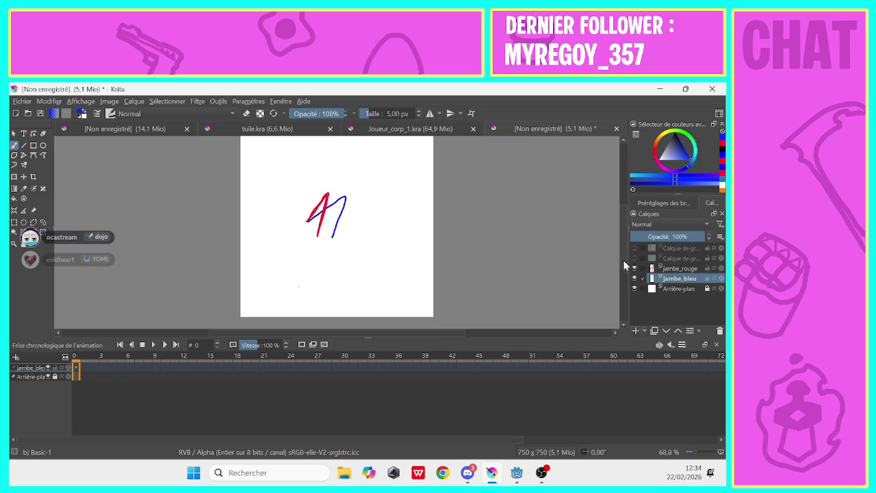
mouse_move(623, 260)
left_mouse_down()
mouse_move(623, 223)
mouse_move(622, 249)
left_mouse_up()
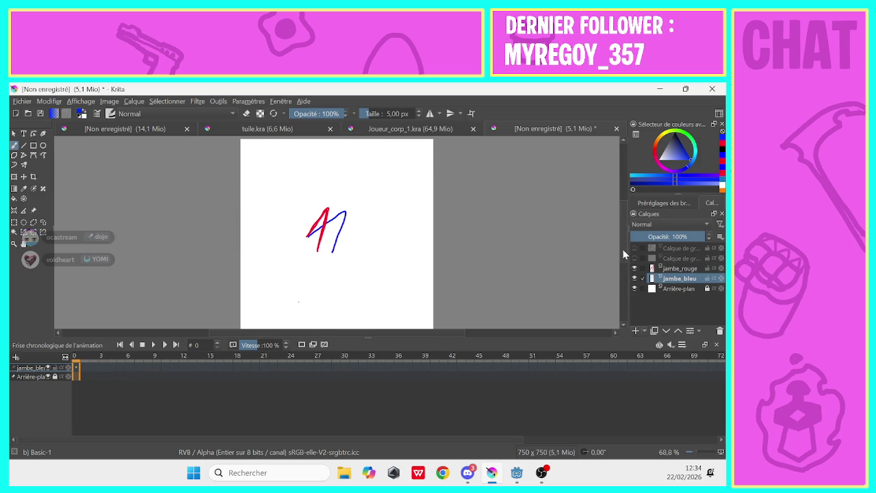
left_click_drag(623, 254, 622, 250)
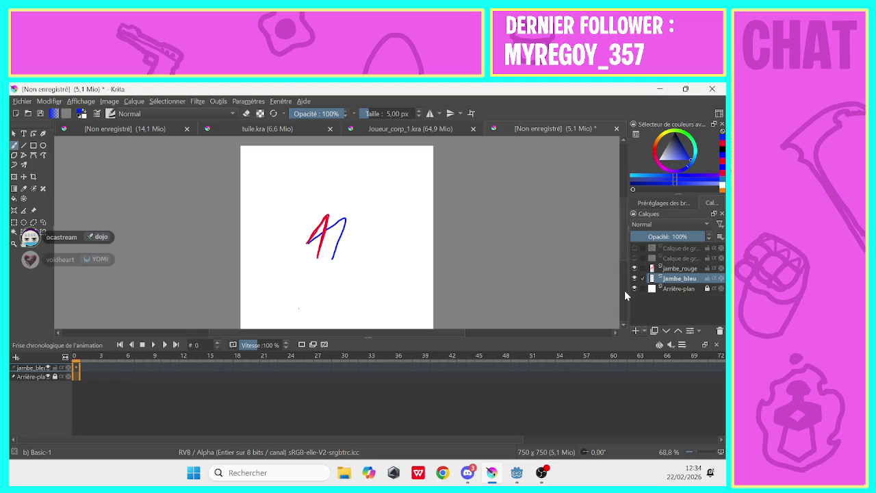
left_click(83, 373)
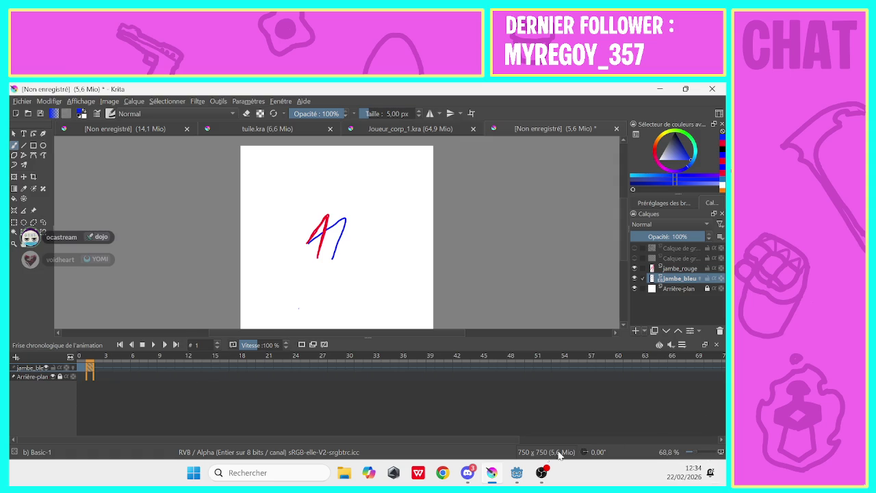
With jambe_rouge selected, enable onion skinning on frame 2, then go back to frame 1.
left_click(676, 269)
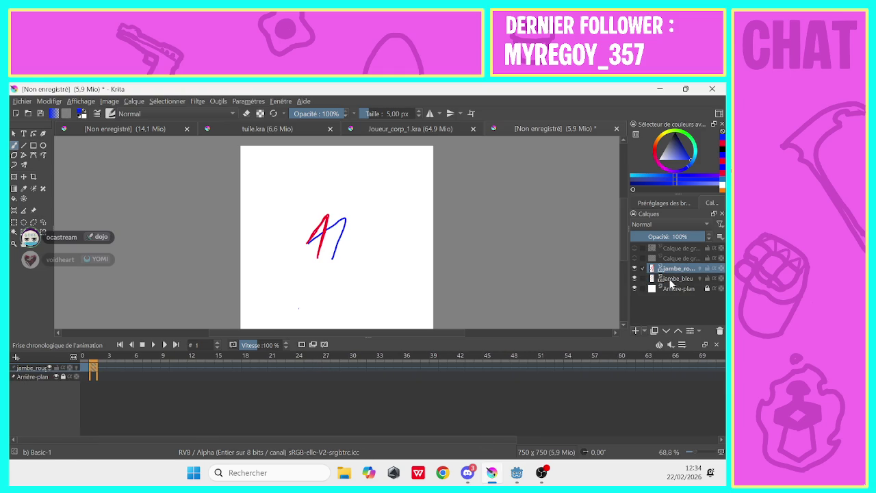
left_click(658, 345)
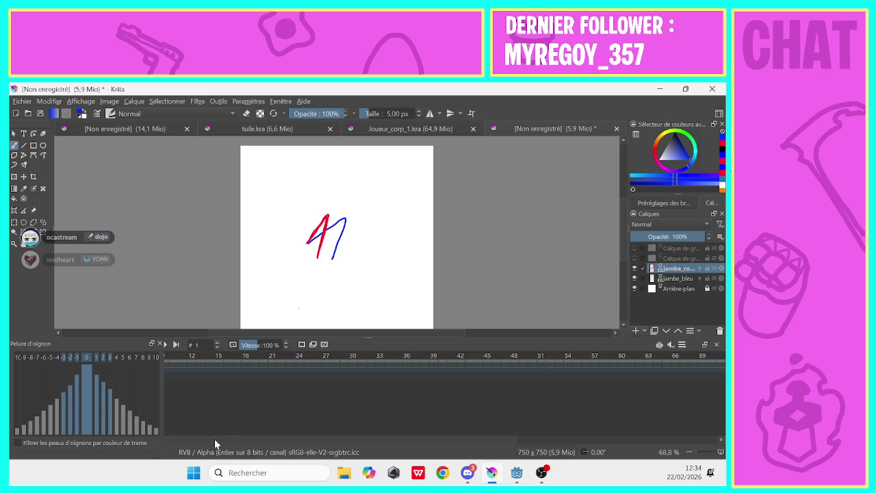
left_click(671, 278)
left_click(672, 269)
left_click(160, 343)
left_click(99, 375)
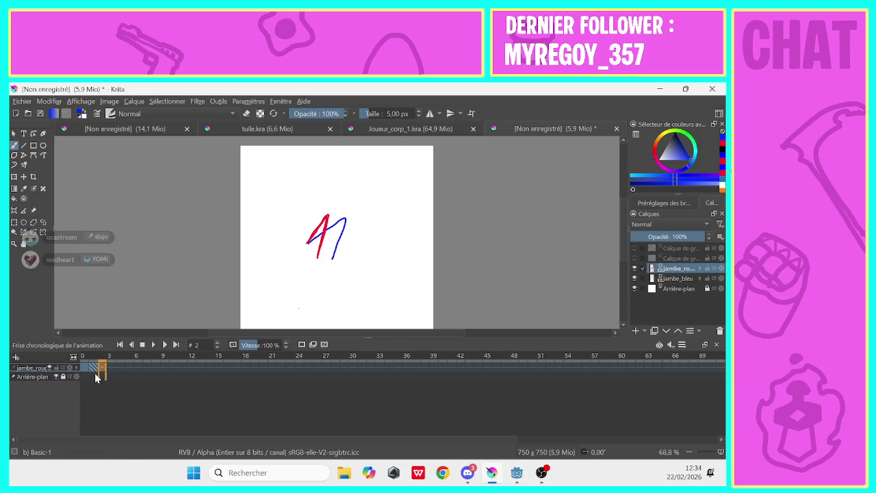
left_click(290, 356)
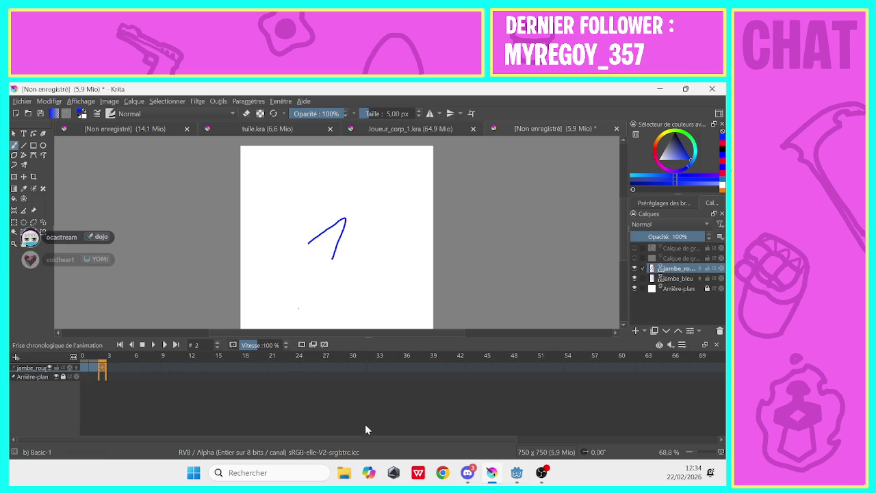
left_click(324, 344)
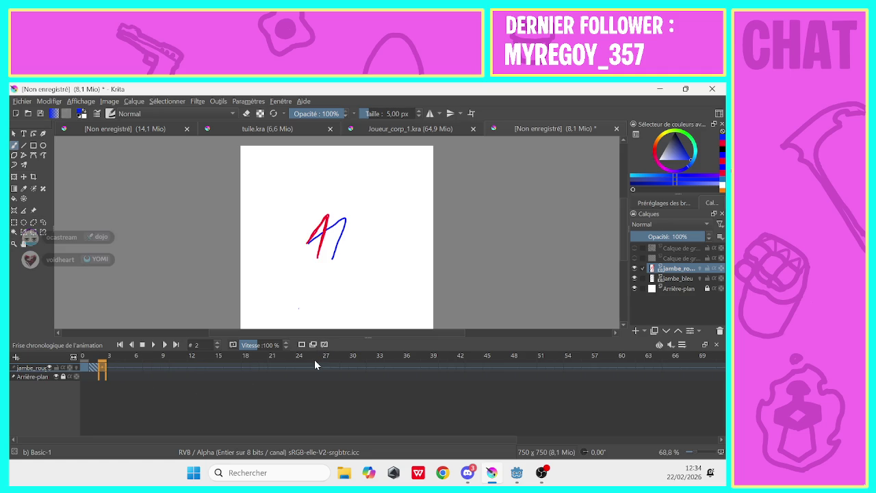
left_click(94, 368)
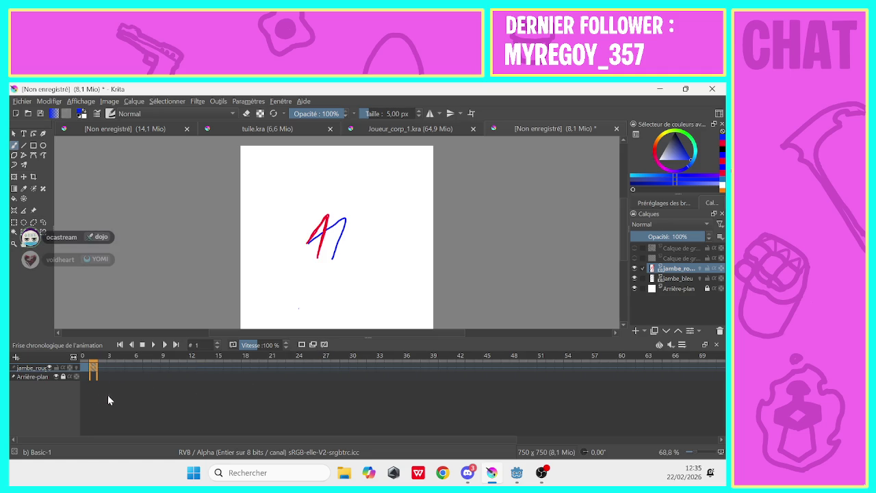
Erase the old red stroke and paint a new red leg slanting down-right.
left_click(651, 160)
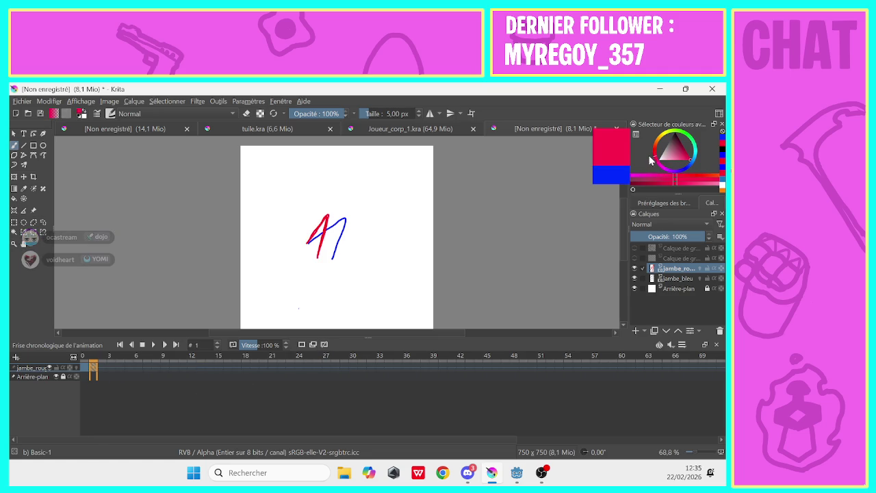
left_click(246, 114)
left_click_drag(326, 215, 318, 257)
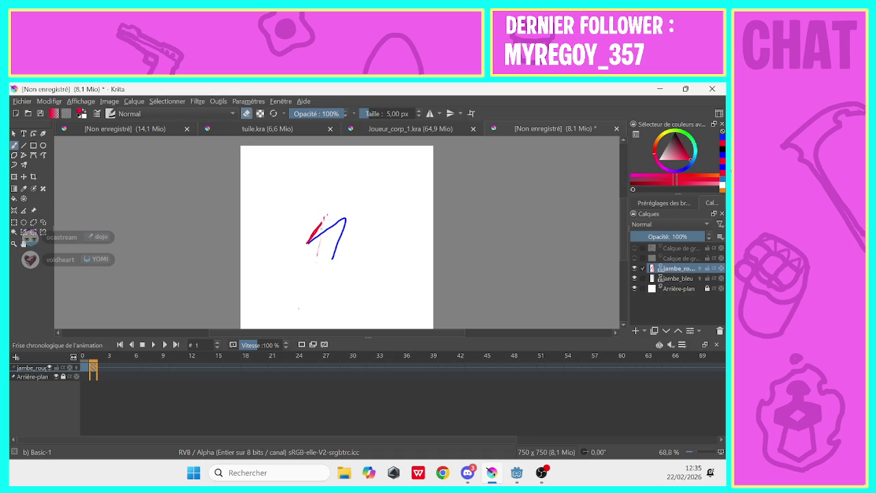
left_click_drag(323, 218, 311, 238)
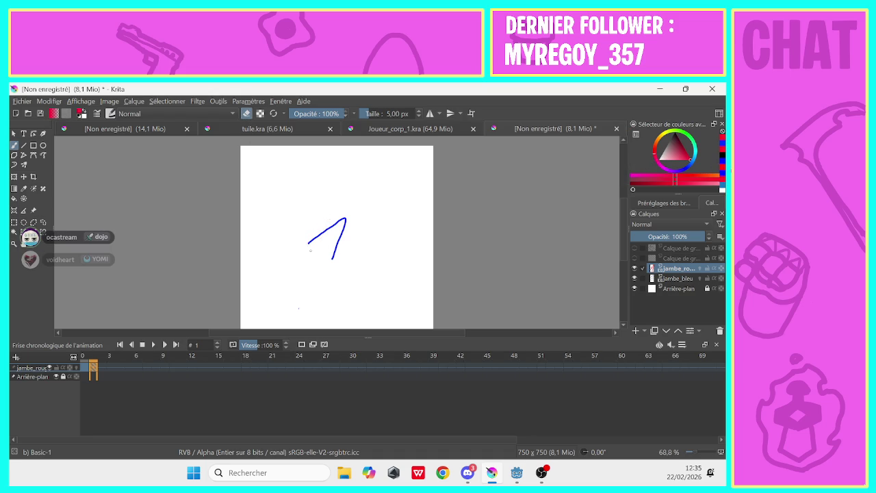
left_click(246, 113)
left_click_drag(312, 248, 346, 294)
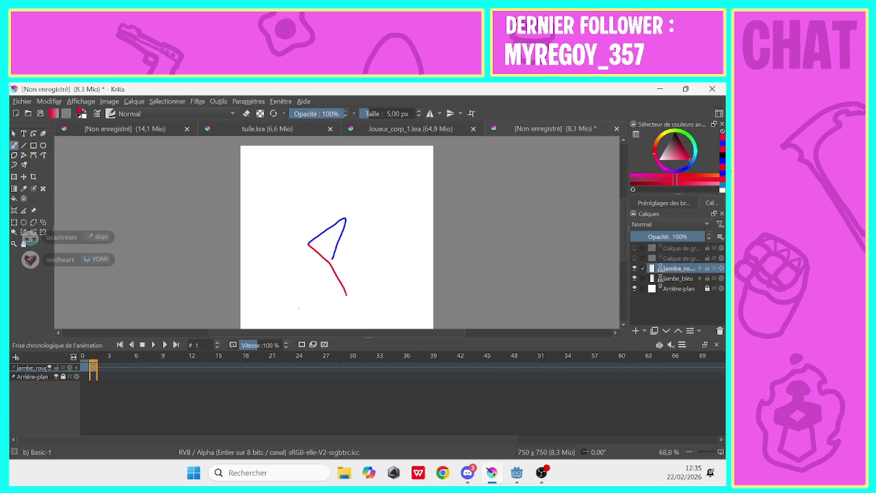
On jambe_bleu, erase the old blue segment and paint a blue leg slanting down-right.
left_click(246, 113)
left_click(663, 279)
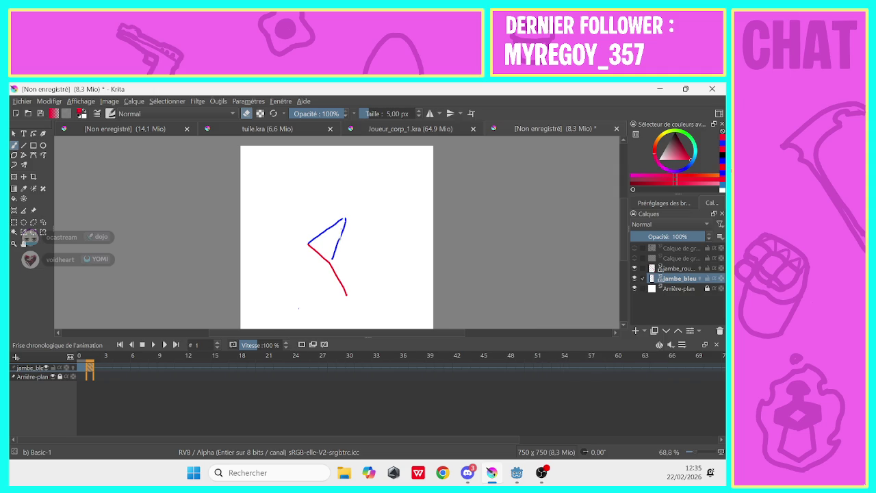
mouse_move(346, 220)
left_mouse_down()
mouse_move(335, 250)
mouse_move(346, 217)
left_mouse_up()
key("x")
key("e")
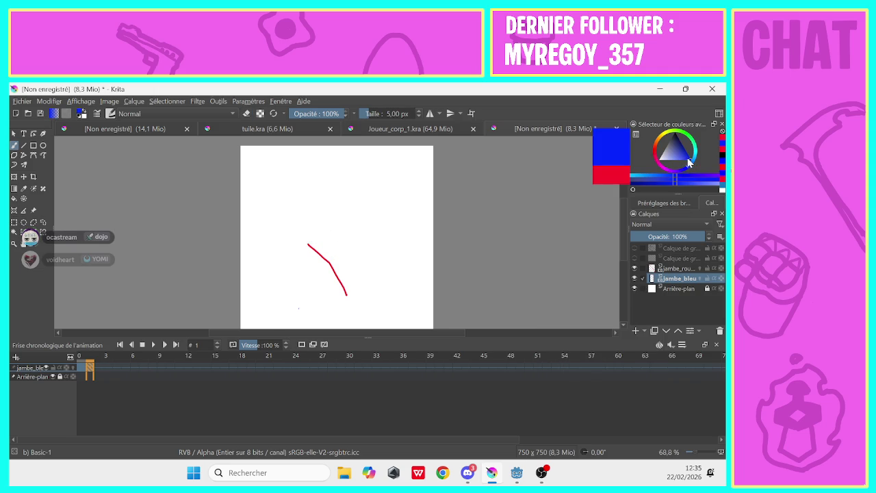
left_click_drag(333, 257, 362, 291)
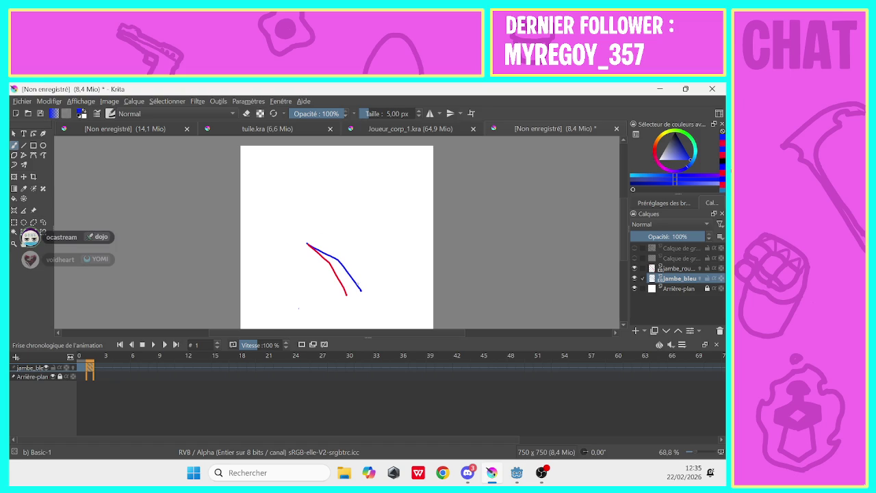
Show the shoe sketch layer and erase the stray stroke left of the boot.
left_click(674, 269)
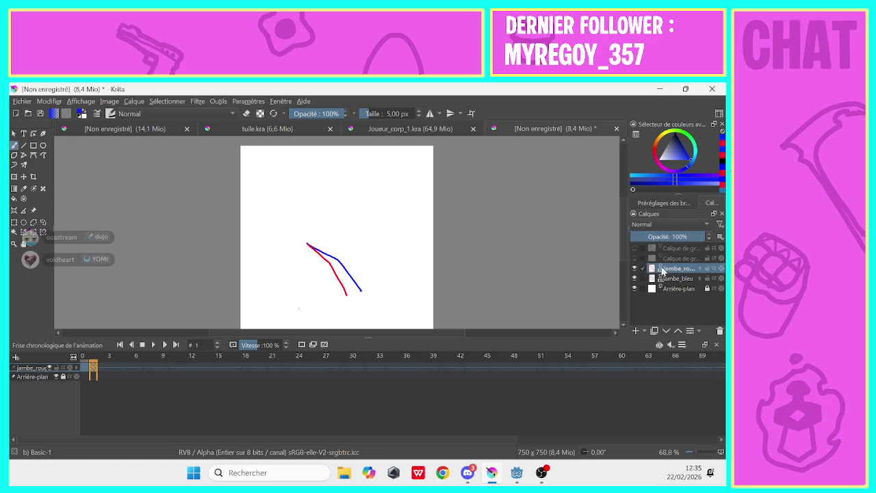
left_click(634, 258)
left_click(634, 258)
left_click(634, 248)
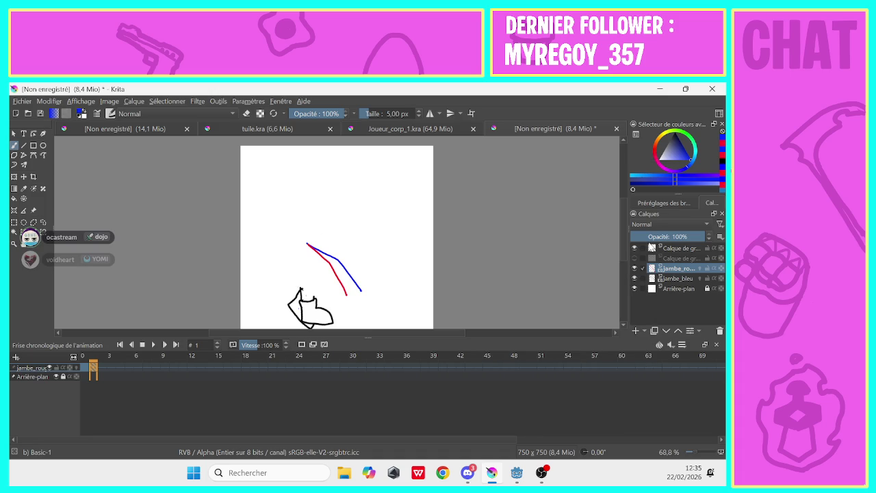
left_click(246, 114)
left_click(677, 248)
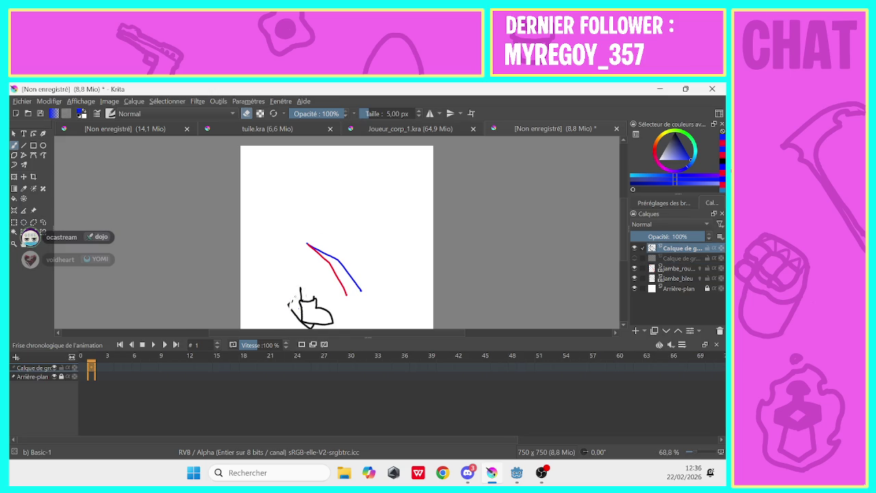
left_click_drag(292, 310, 312, 323)
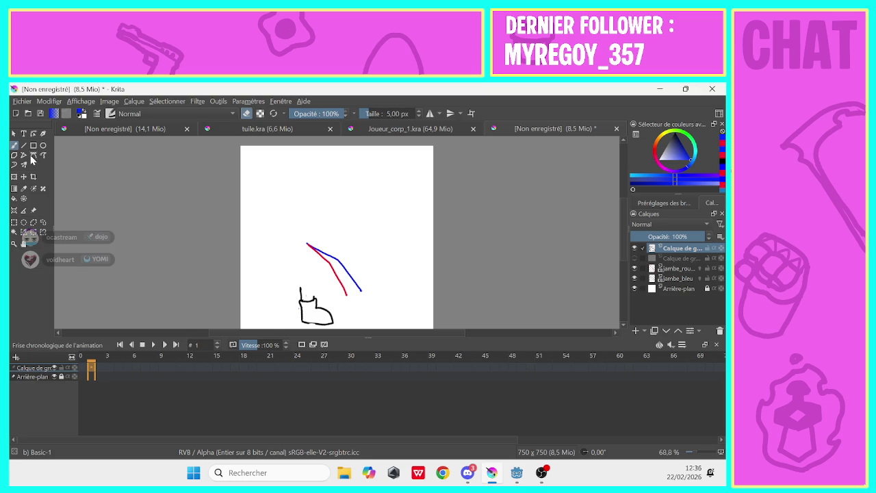
Move the boot up toward the legs and rotate it onto the leg ends.
left_click(24, 176)
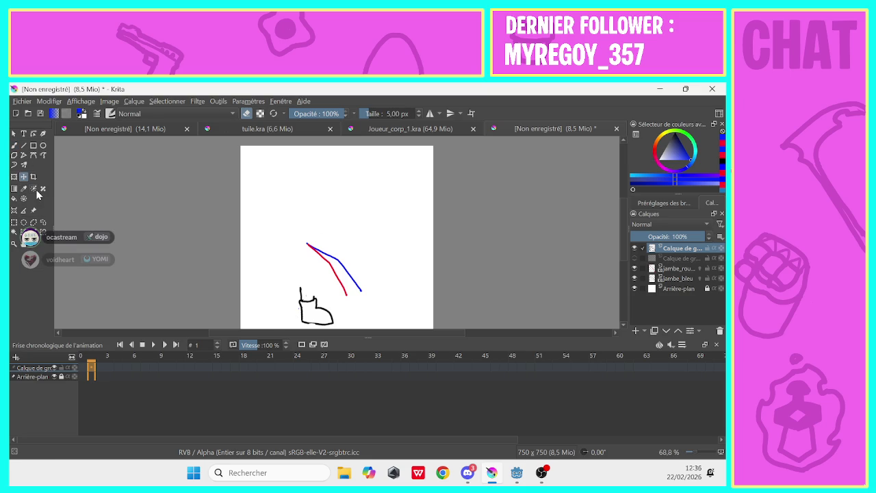
mouse_move(308, 311)
left_mouse_down()
mouse_move(342, 292)
mouse_move(315, 279)
left_mouse_up()
left_click(14, 176)
left_click_drag(346, 294, 341, 291)
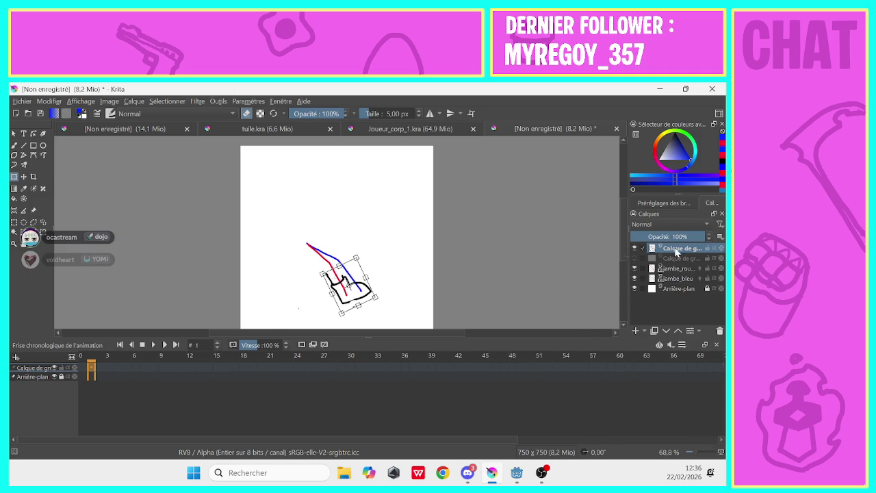
Duplicate the shoe layer and shift the copy slightly right to overlap the original.
right_click(676, 249)
left_click(593, 338)
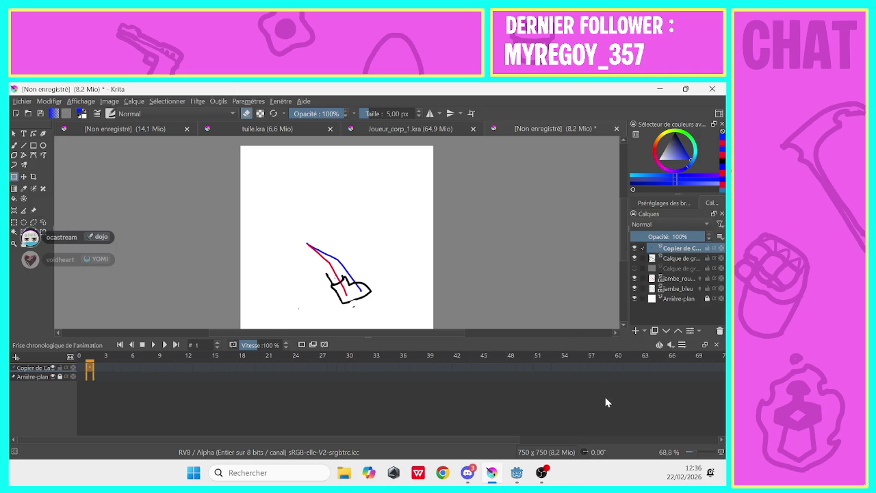
left_click(345, 296)
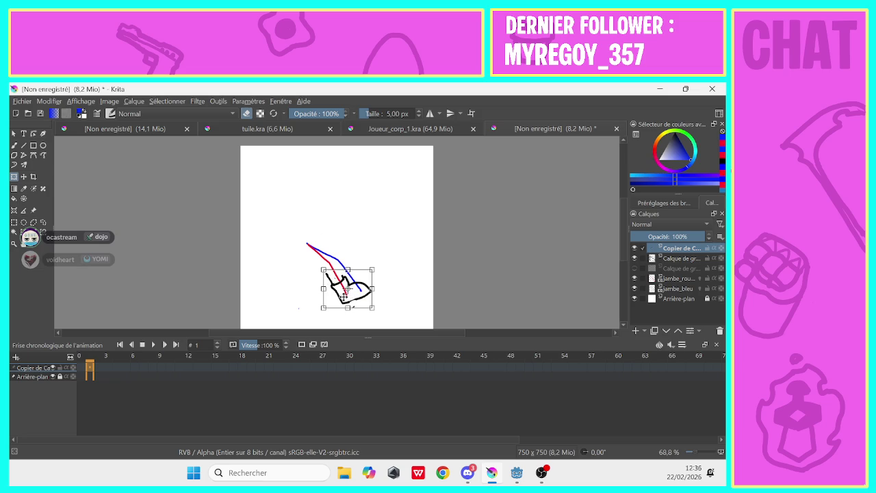
mouse_move(347, 294)
left_mouse_down()
mouse_move(355, 294)
mouse_move(347, 289)
left_mouse_up()
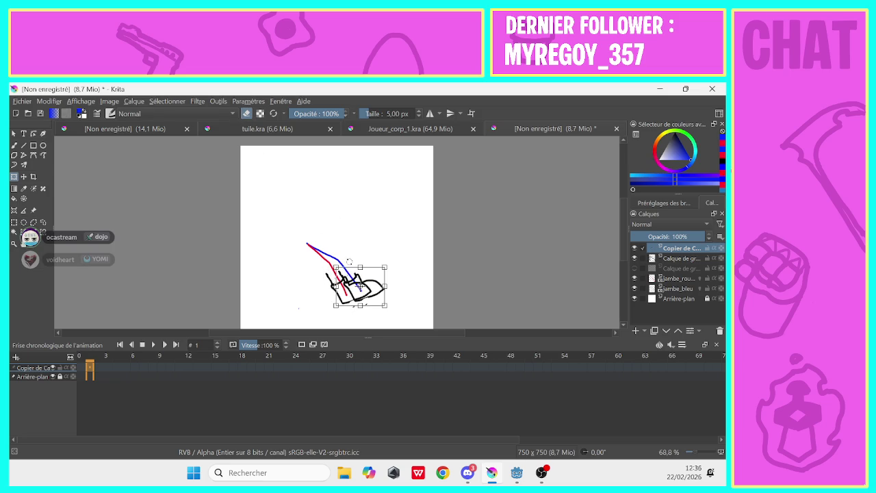
left_click(13, 134)
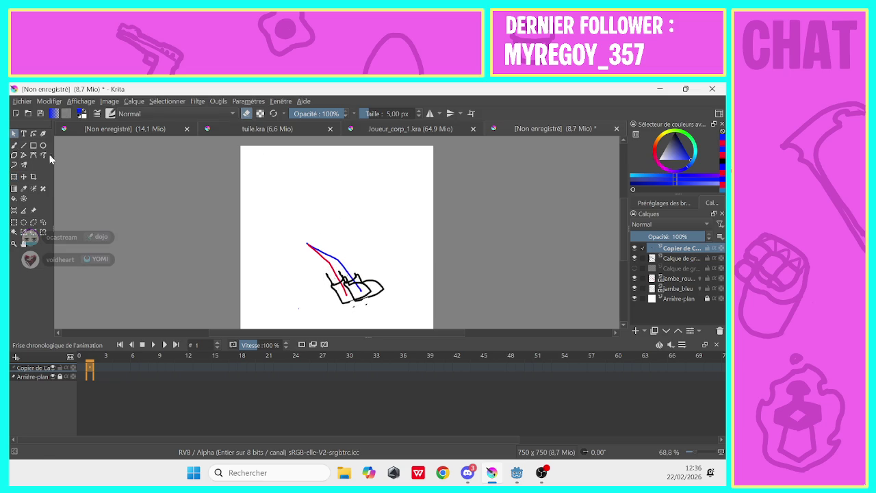
Return to the freehand brush on the original shoe layer with erasing off.
key("b")
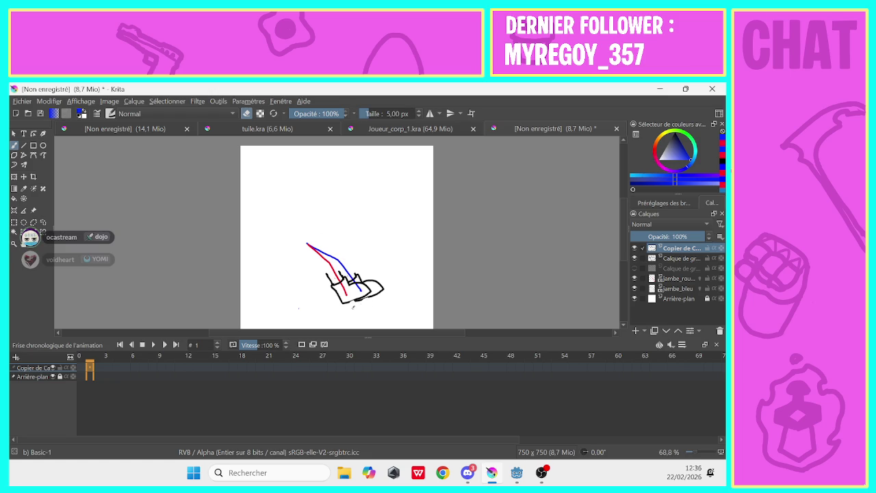
key("Page_Down")
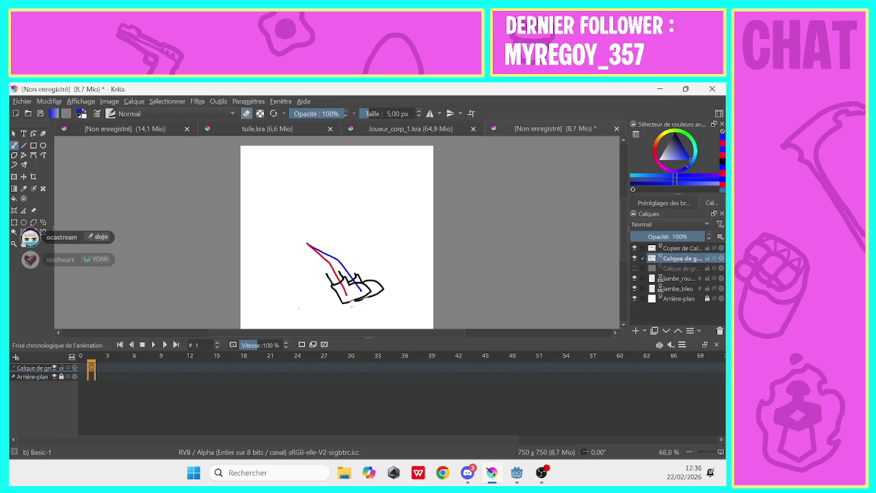
left_click(247, 113)
Set the paint colour to black, then show and select the dress outline layer.
left_click(662, 247)
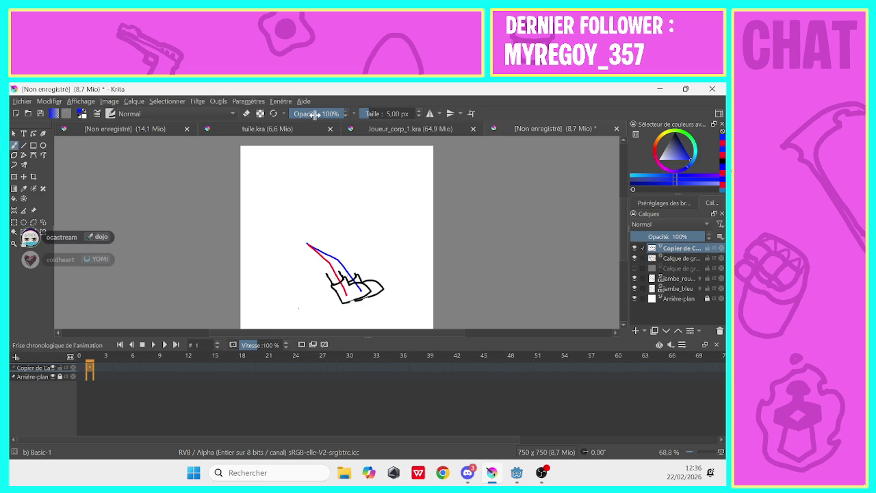
left_click(686, 167)
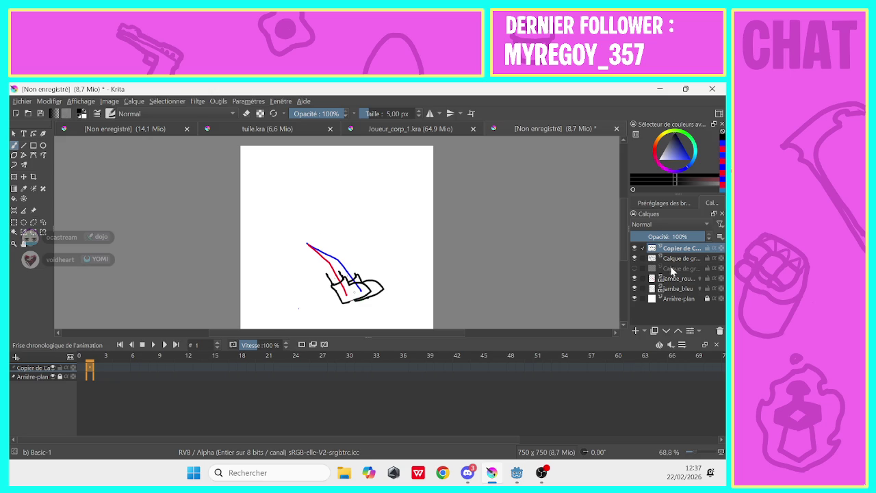
left_click(677, 258)
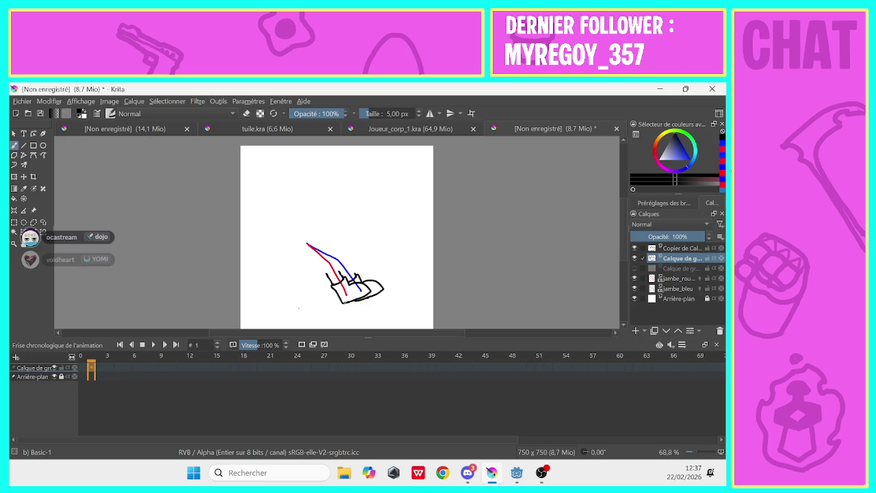
left_click(634, 268)
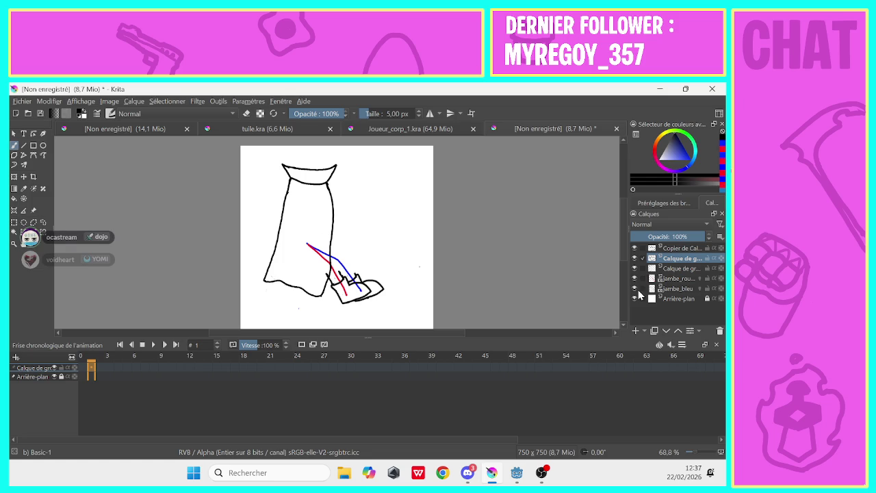
left_click(674, 269)
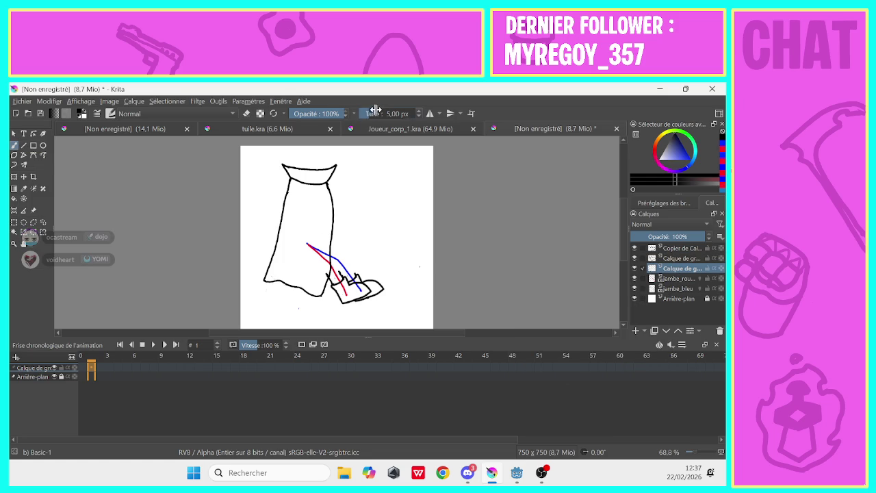
Erase the skirt's lower right contour and hem with a large eraser, then reset brush to 5 px.
left_click(246, 114)
mouse_move(333, 217)
left_mouse_down()
mouse_move(284, 283)
mouse_move(281, 224)
left_mouse_up()
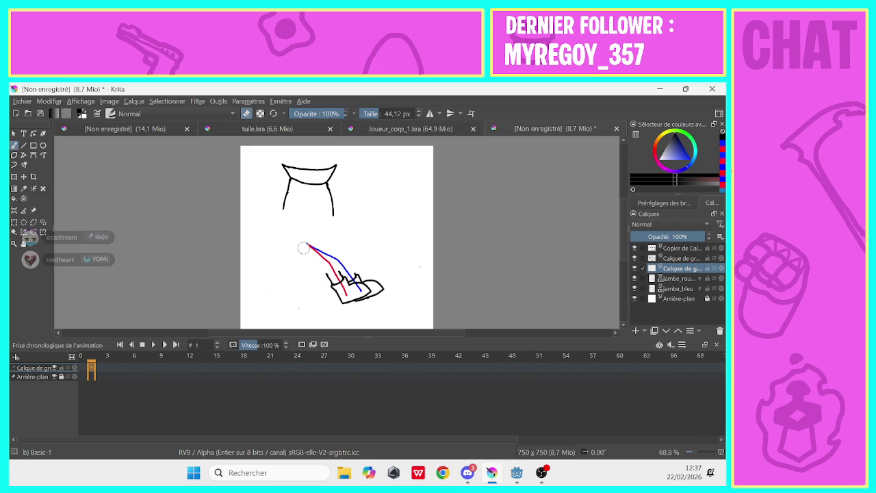
left_click_drag(333, 217, 334, 201)
left_click(246, 113)
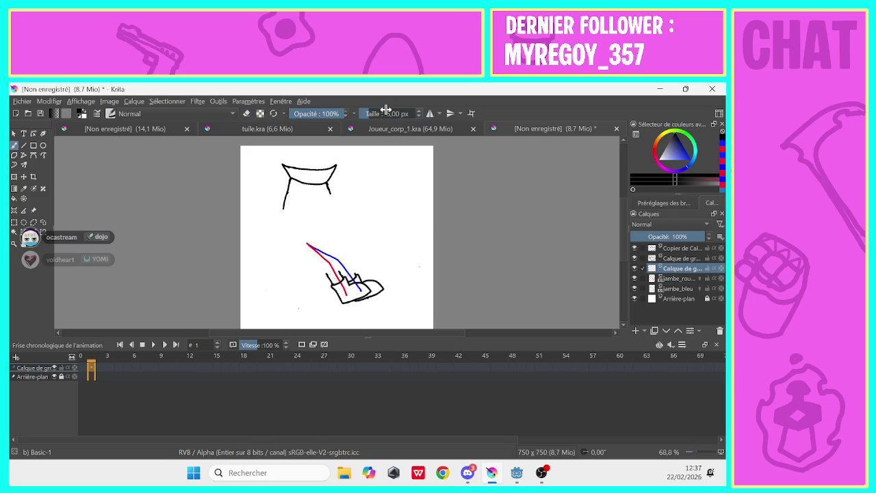
left_click_drag(386, 110, 363, 113)
Draw the skirt's right and left edges down to the shoes with a wavy hem, removing a stray dash.
left_click_drag(331, 198, 355, 267)
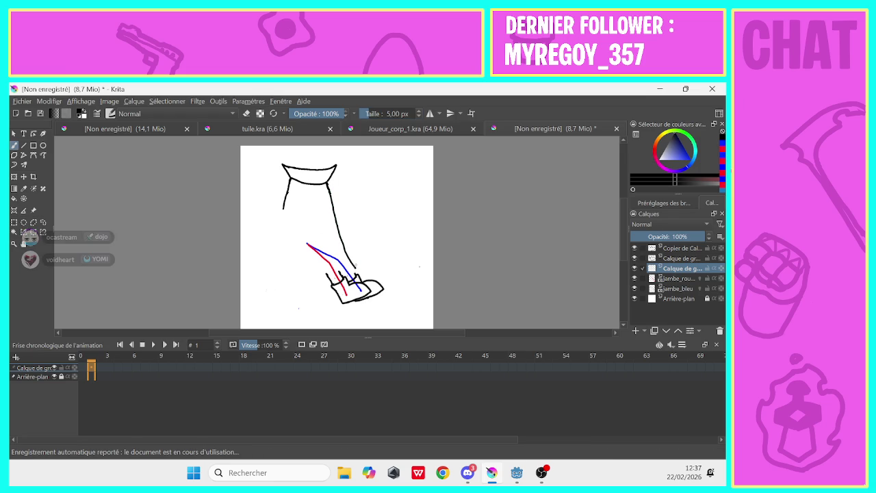
left_click_drag(283, 208, 325, 276)
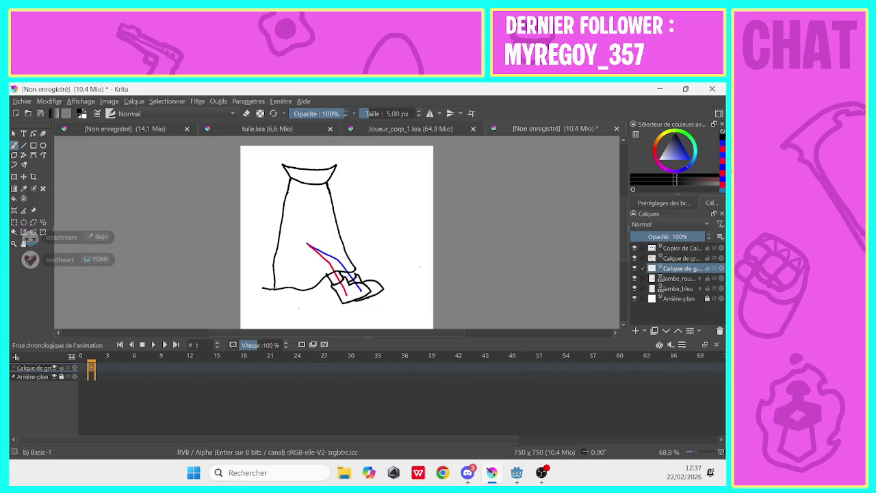
key("e")
left_click(271, 288)
left_click_drag(262, 288, 267, 289)
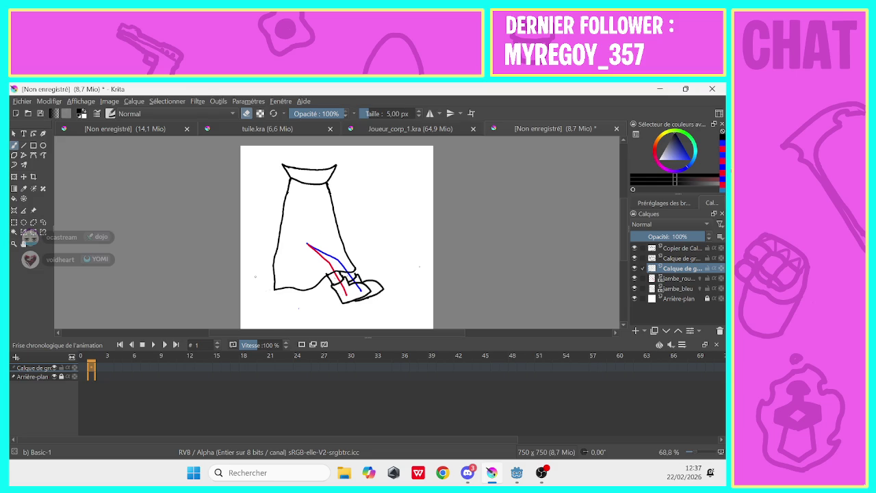
key("e")
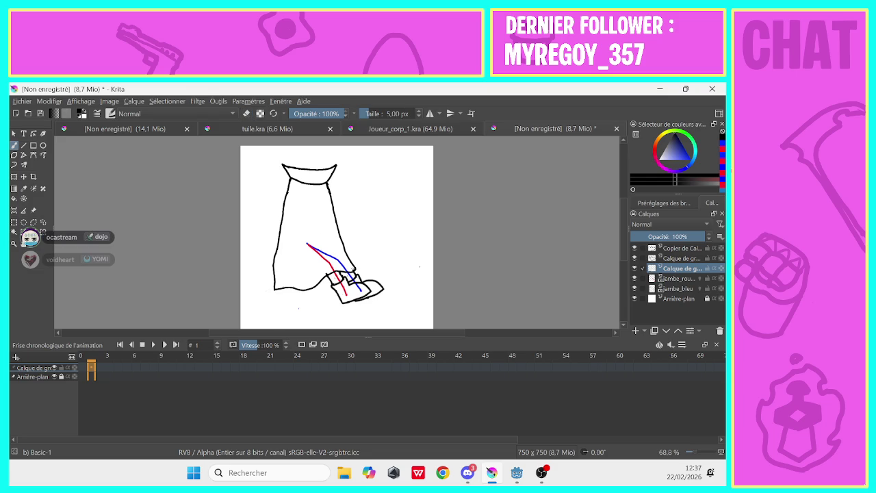
Redraw the skirt's left outline downward, then erase the lower curve and right line with a 20 px eraser.
left_click(247, 114)
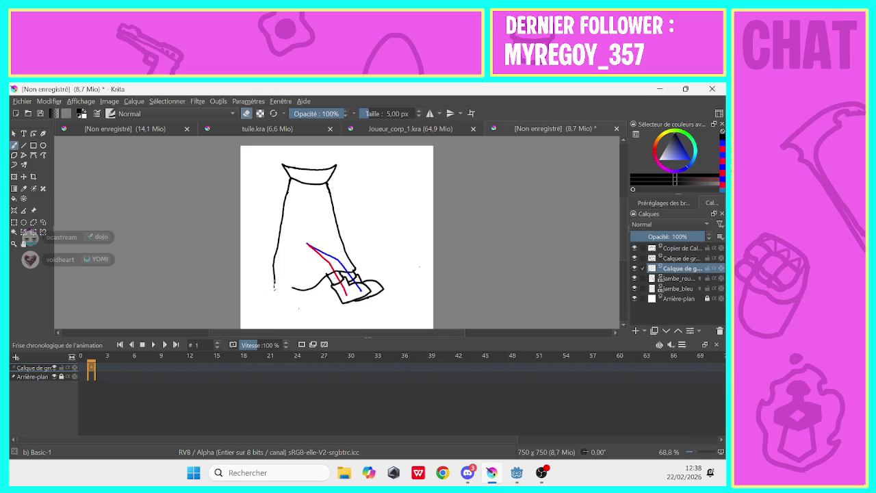
left_click_drag(274, 286, 275, 231)
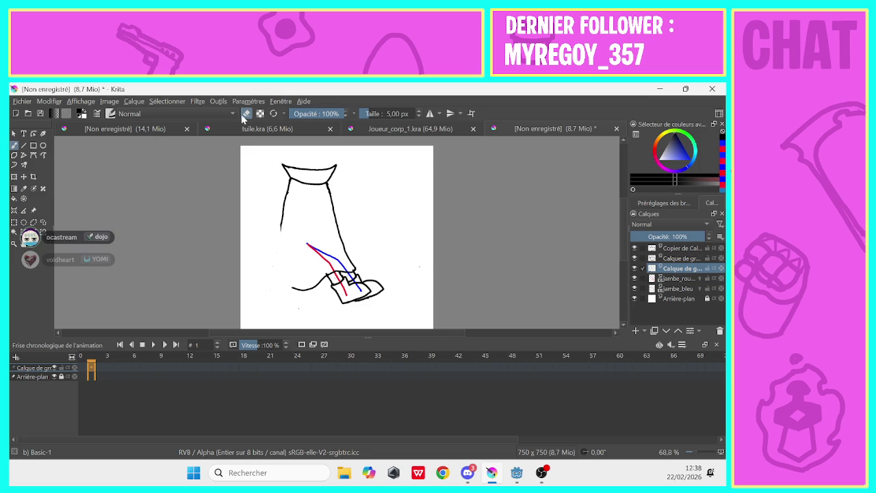
mouse_move(280, 225)
left_mouse_down()
mouse_move(258, 251)
mouse_move(262, 269)
mouse_move(296, 287)
left_mouse_up()
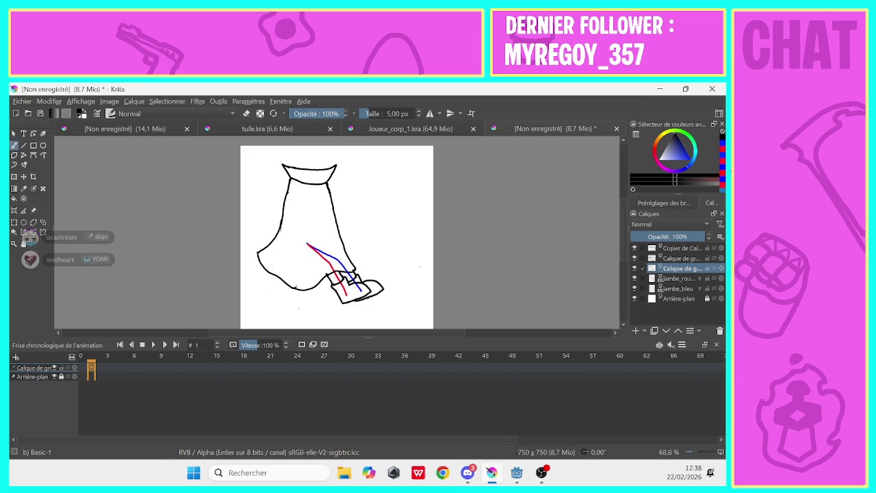
left_click(246, 113)
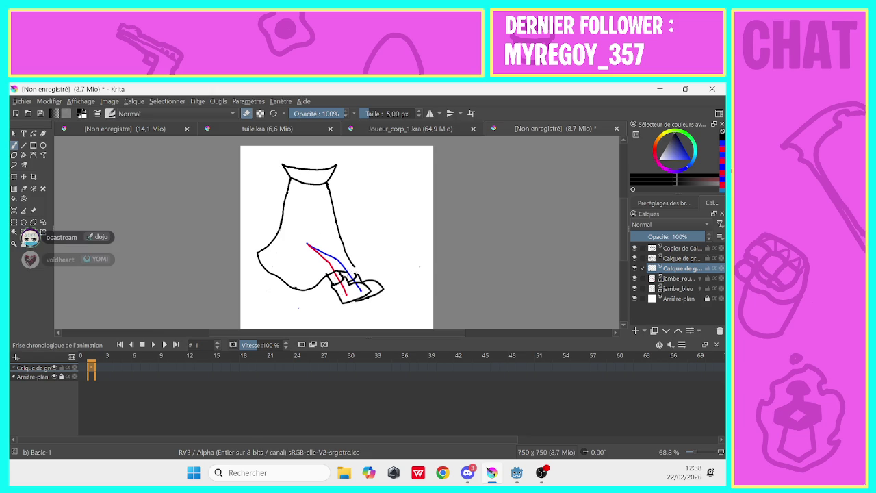
left_click_drag(370, 114, 375, 113)
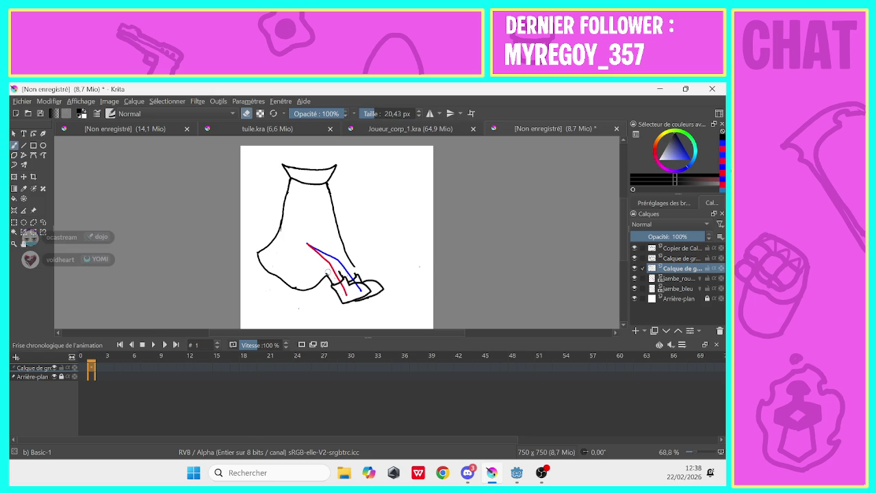
left_click_drag(326, 272, 260, 254)
left_click_drag(344, 245, 353, 267)
Set the brush size to 5 px and draw a new curve for the skirt's edge.
left_click(246, 114)
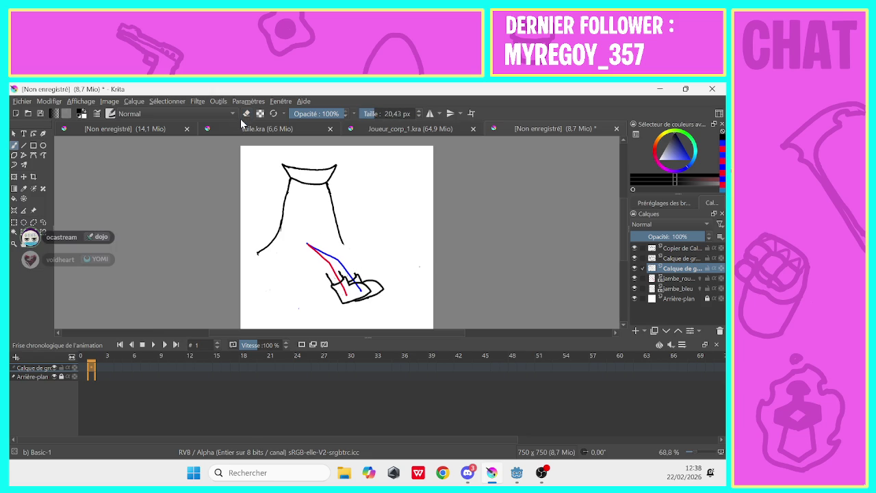
left_click(382, 114)
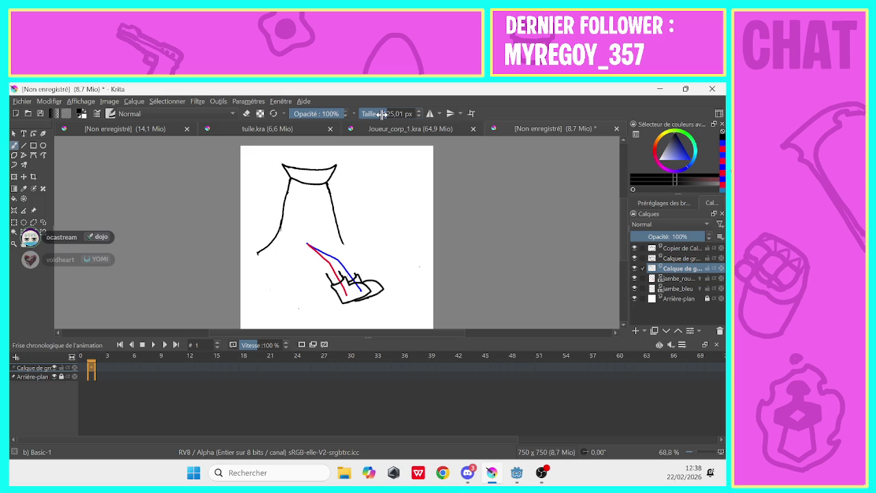
type("5")
key("Return")
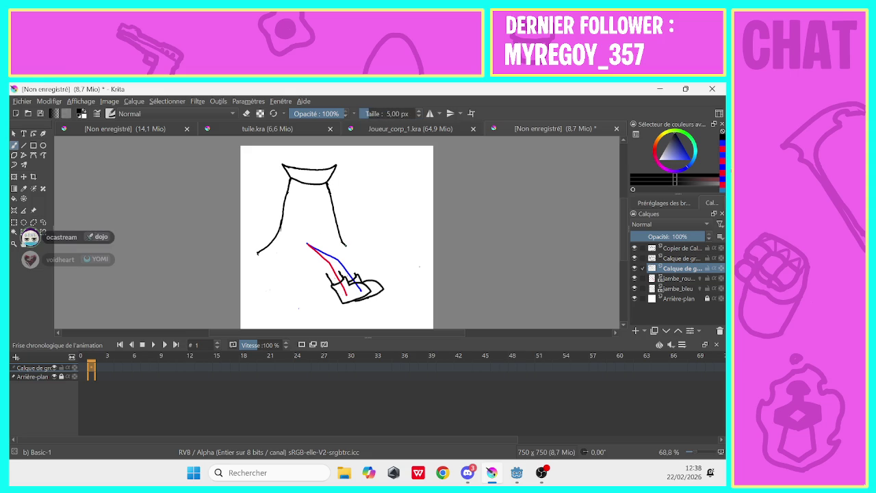
mouse_move(346, 246)
left_mouse_down()
mouse_move(350, 253)
mouse_move(284, 266)
mouse_move(257, 258)
mouse_move(260, 248)
left_mouse_up()
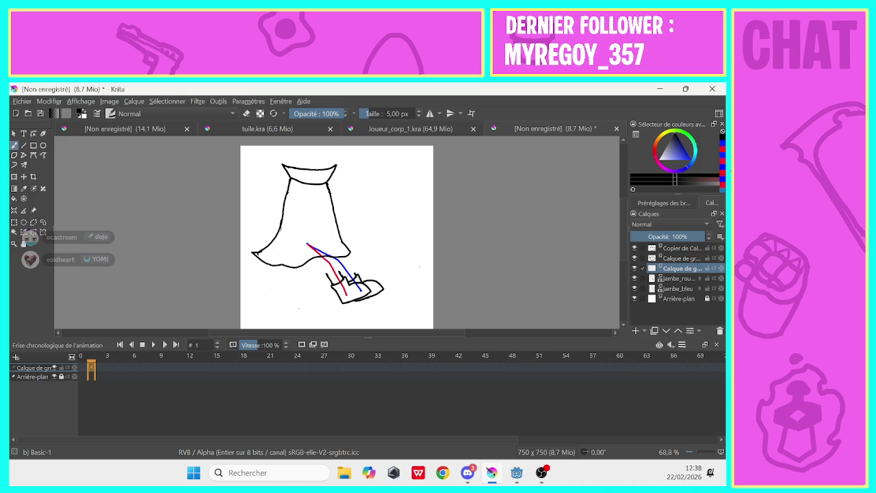
Erase the lower right edge and extend the skirt's right side into a flared hem.
left_click(247, 113)
mouse_move(339, 235)
left_mouse_down()
mouse_move(348, 251)
mouse_move(336, 226)
mouse_move(349, 257)
left_mouse_up()
key("e")
left_click(246, 113)
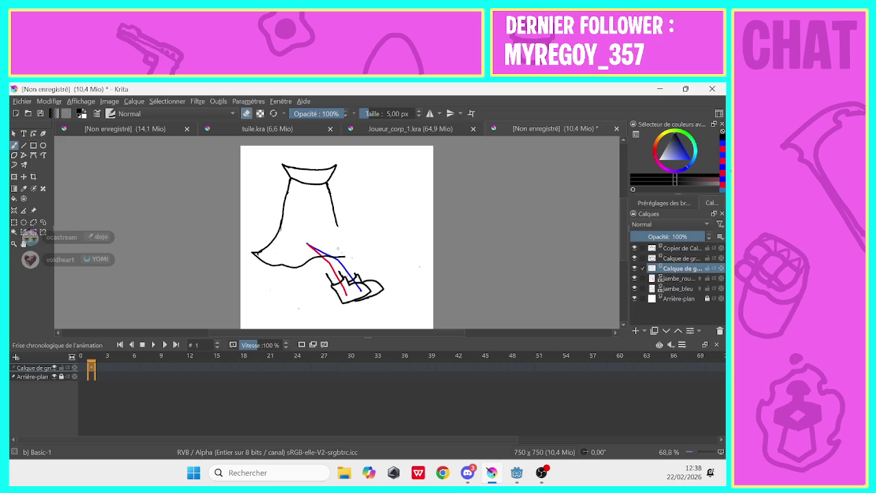
left_click(246, 112)
mouse_move(337, 223)
left_mouse_down()
mouse_move(350, 241)
mouse_move(372, 245)
mouse_move(336, 256)
left_mouse_up()
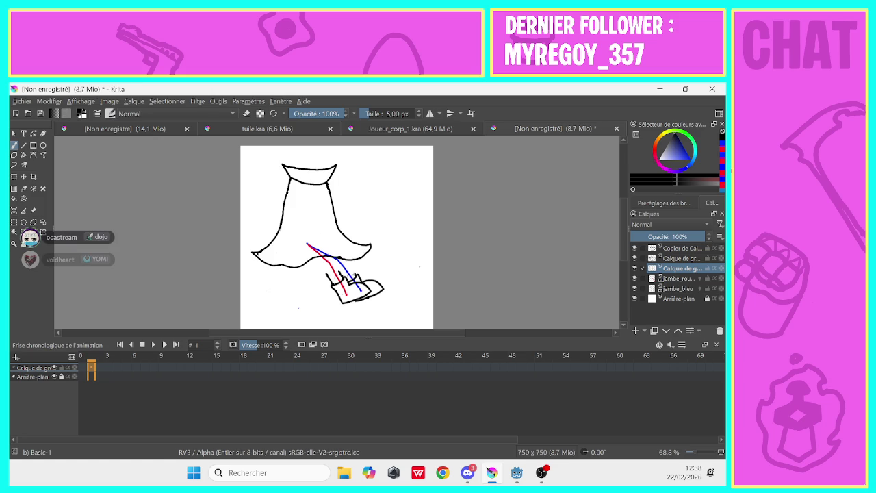
Hide the jambe_rouge and jambe_bleu layers and make the sketch layer active.
left_click(673, 279)
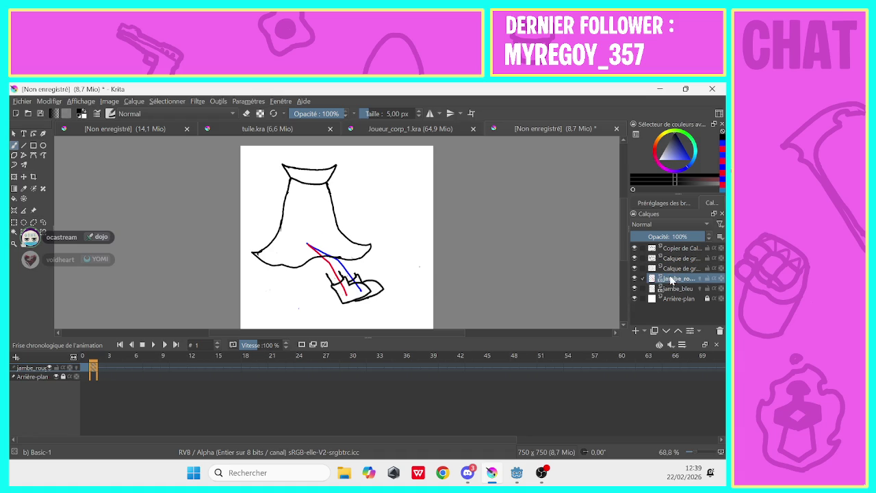
left_click(633, 279)
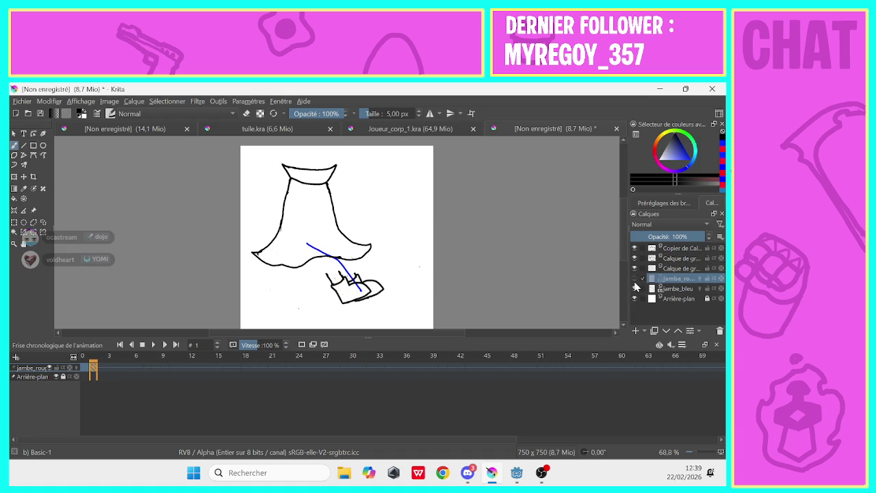
left_click(634, 288)
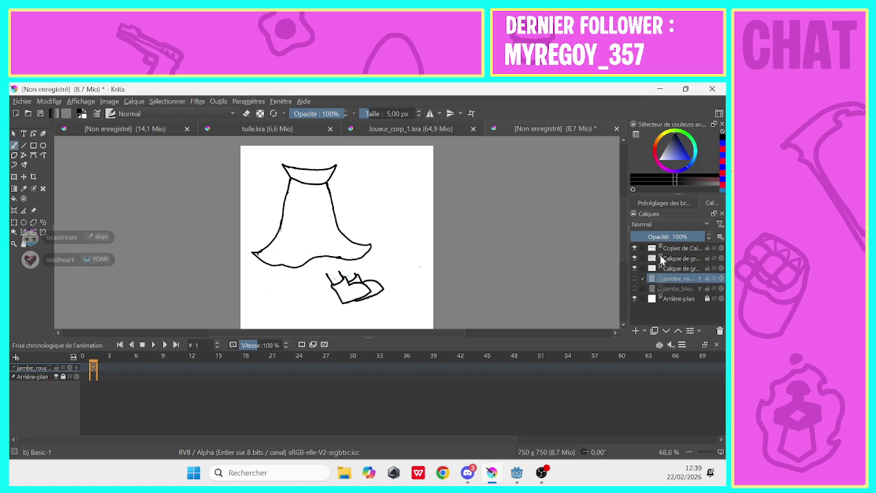
left_click(682, 259)
left_click(634, 258)
left_click(633, 258)
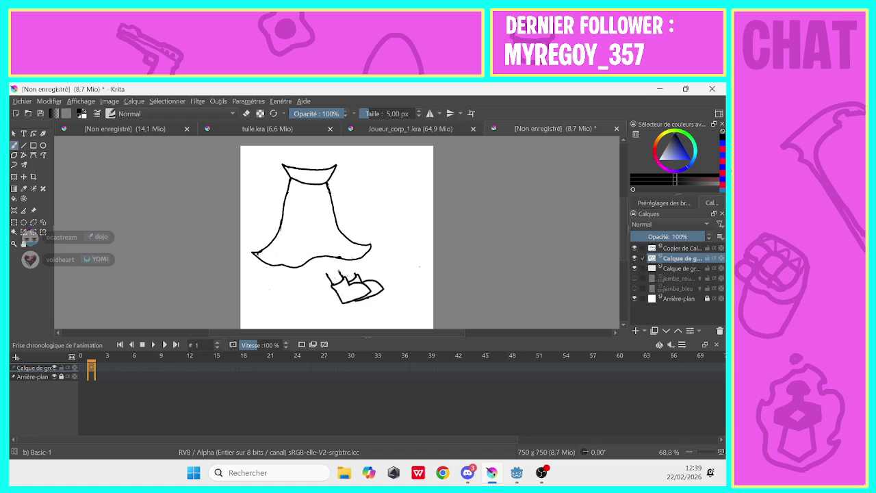
Draw a black leg line from the skirt hem to the shoe, re-show jambe_rouge, and touch up with the eraser.
mouse_move(339, 273)
left_mouse_down()
mouse_move(330, 258)
mouse_move(318, 263)
left_mouse_up()
left_click(633, 279)
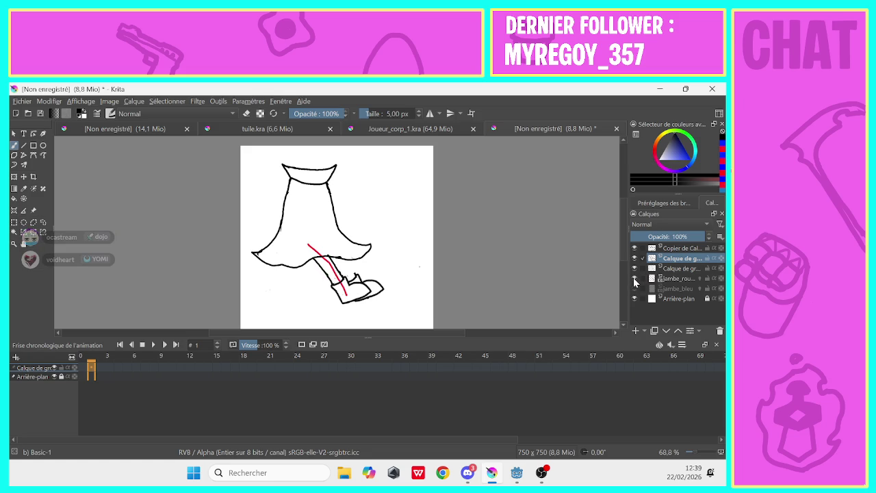
left_click(246, 113)
left_click_drag(319, 267, 315, 260)
left_click(247, 113)
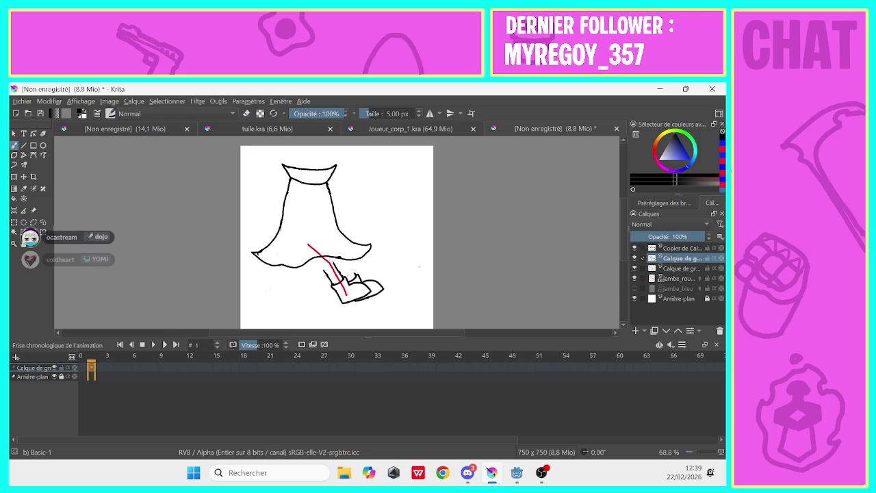
mouse_move(320, 266)
left_mouse_down()
mouse_move(311, 257)
mouse_move(328, 258)
left_mouse_up()
key("e")
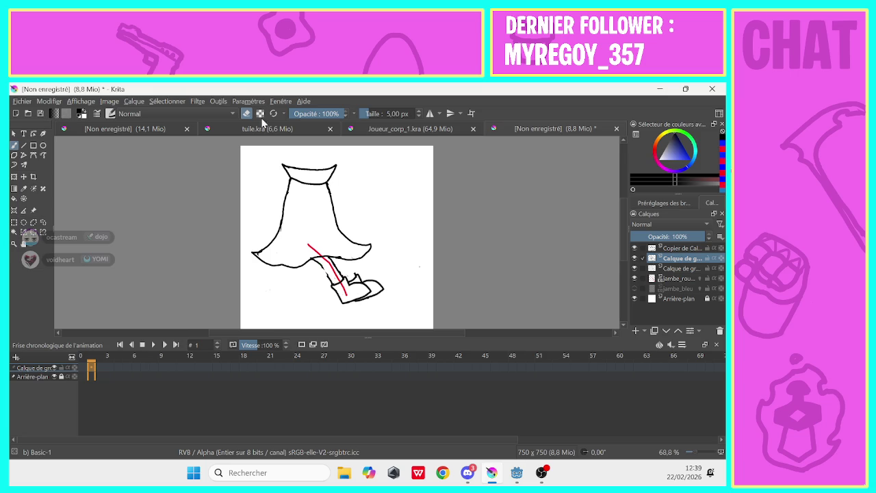
key("e")
left_click(674, 248)
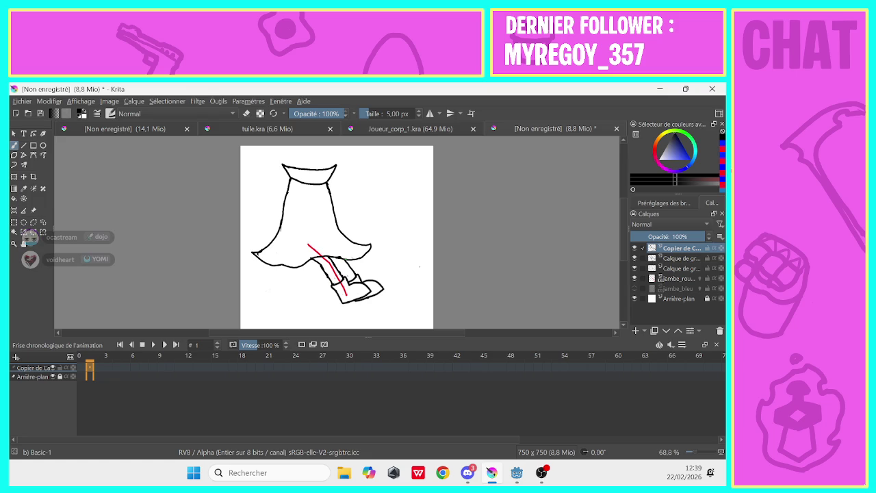
Erase the skirt's old lower hem lines with a 42 px eraser on the skirt sketch layer.
key("e")
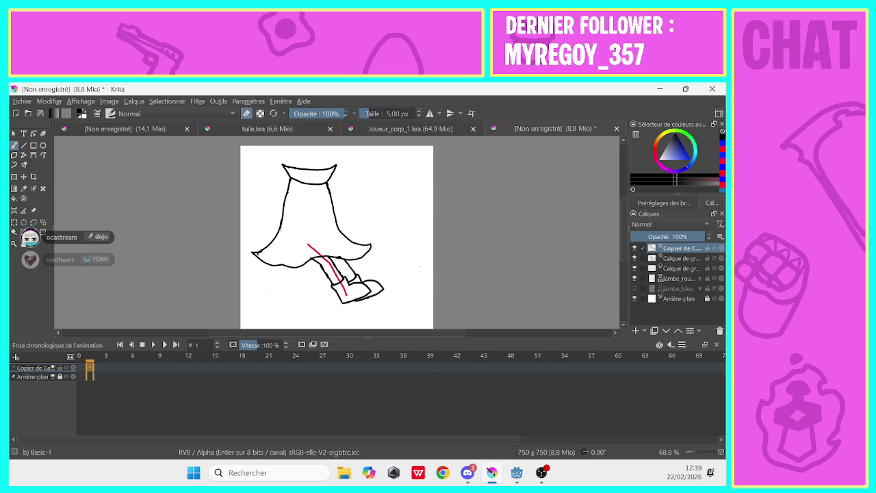
left_click_drag(368, 113, 376, 111)
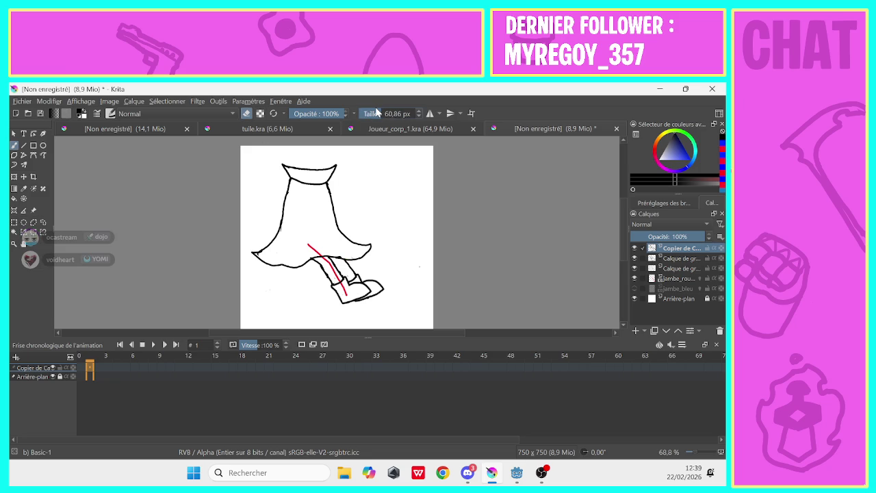
left_click(376, 112)
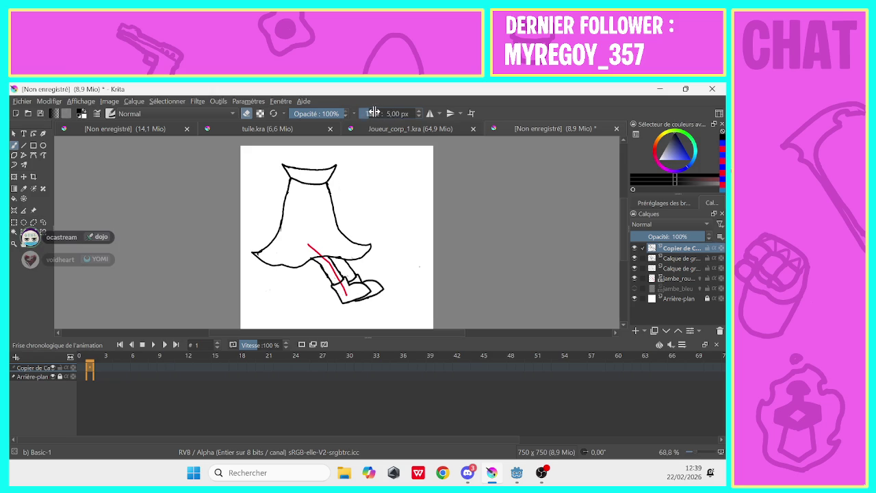
left_click(375, 111)
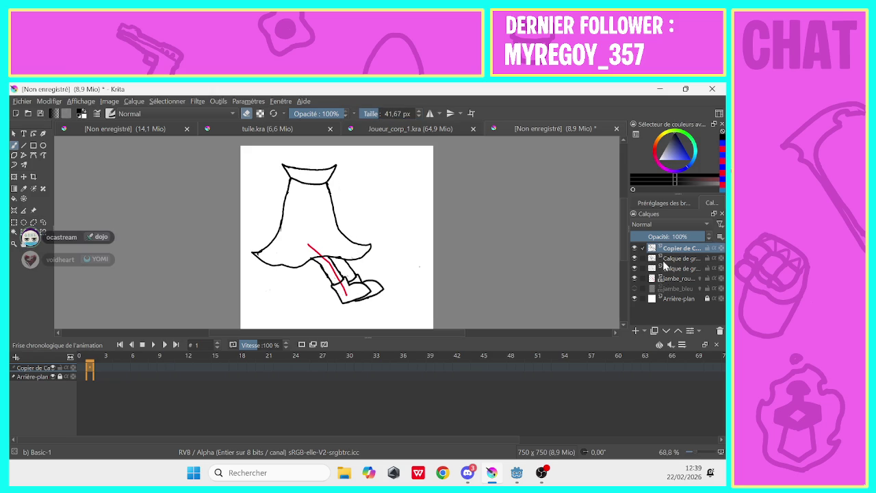
left_click(667, 268)
mouse_move(373, 251)
left_mouse_down()
mouse_move(361, 241)
mouse_move(355, 255)
mouse_move(289, 264)
mouse_move(250, 254)
mouse_move(280, 220)
left_mouse_up()
Redraw the skirt's left edge down into a lower hem with a 5 px brush.
key("e")
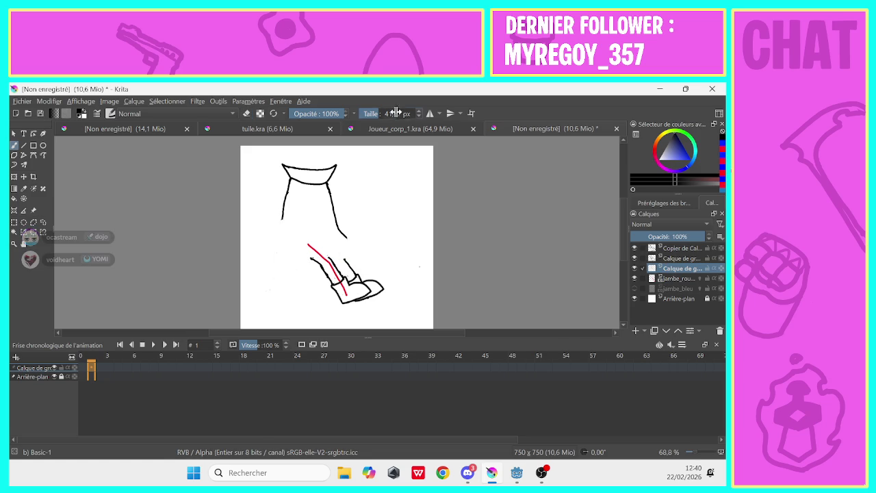
left_click(395, 113)
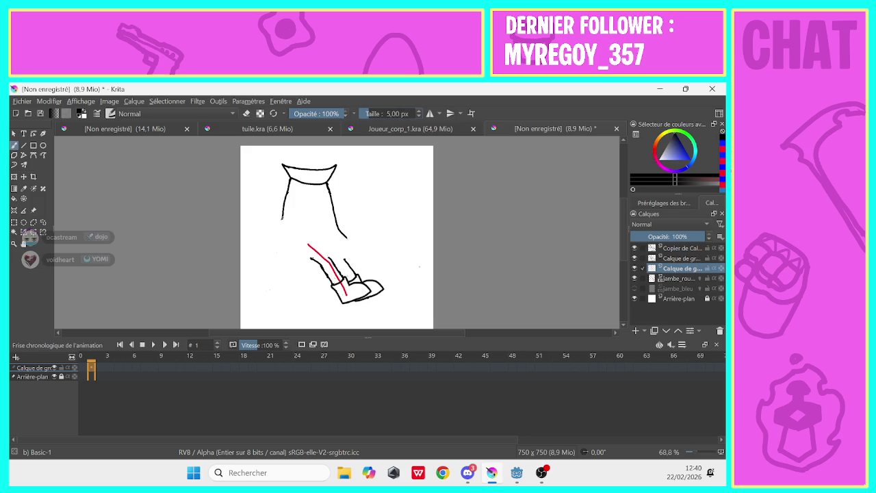
mouse_move(282, 217)
left_mouse_down()
mouse_move(274, 240)
mouse_move(251, 249)
mouse_move(360, 236)
mouse_move(348, 251)
mouse_move(258, 252)
left_mouse_up()
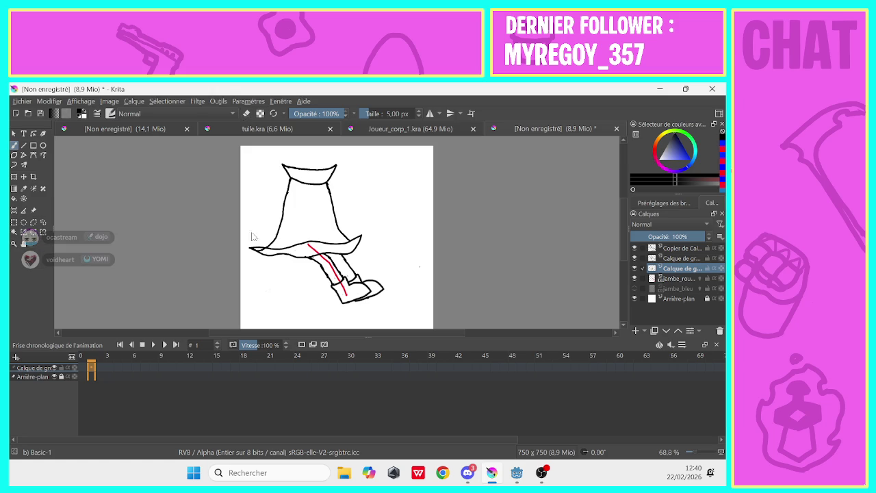
Erase the old skirt's right hem tip, right side line and the stubs under the band.
left_click(248, 113)
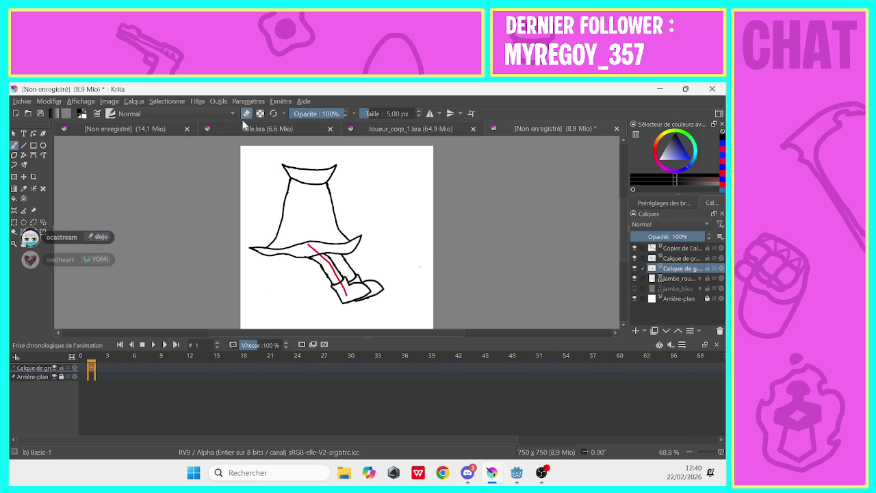
scroll(622, 215, "up", 2)
left_click_drag(622, 214, 623, 214)
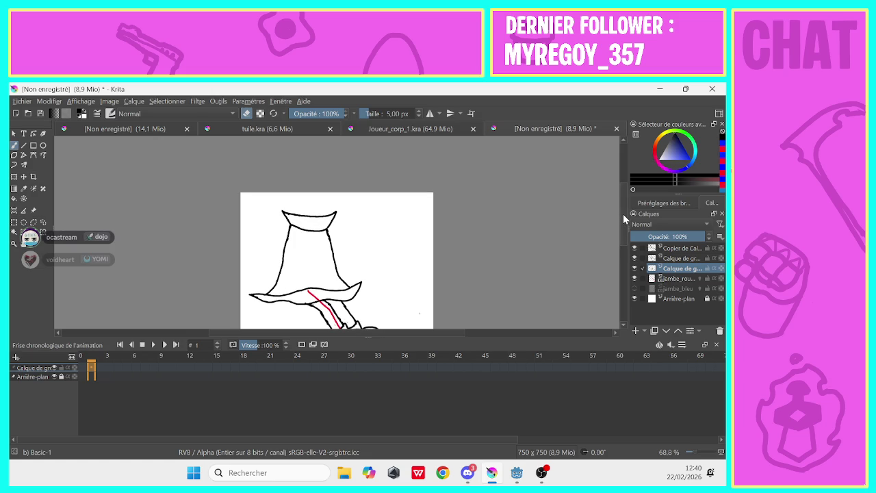
left_click_drag(623, 213, 623, 254)
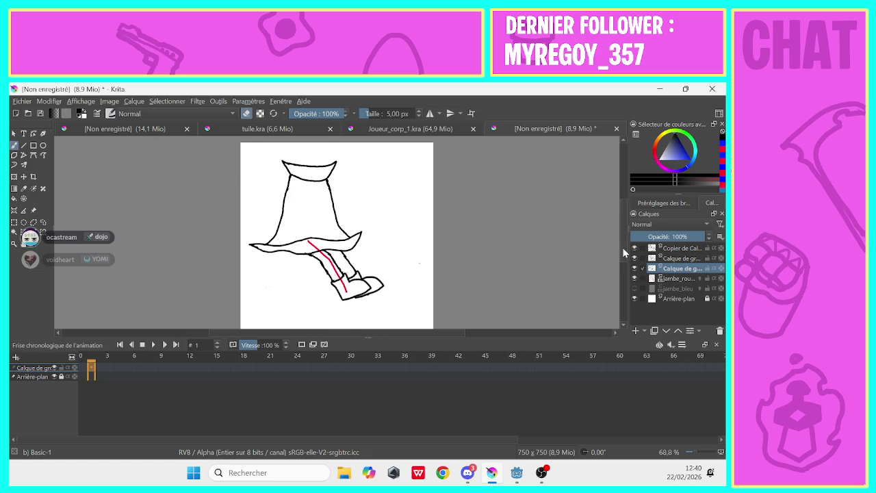
mouse_move(356, 236)
left_mouse_down()
mouse_move(370, 236)
mouse_move(351, 246)
mouse_move(269, 252)
left_mouse_up()
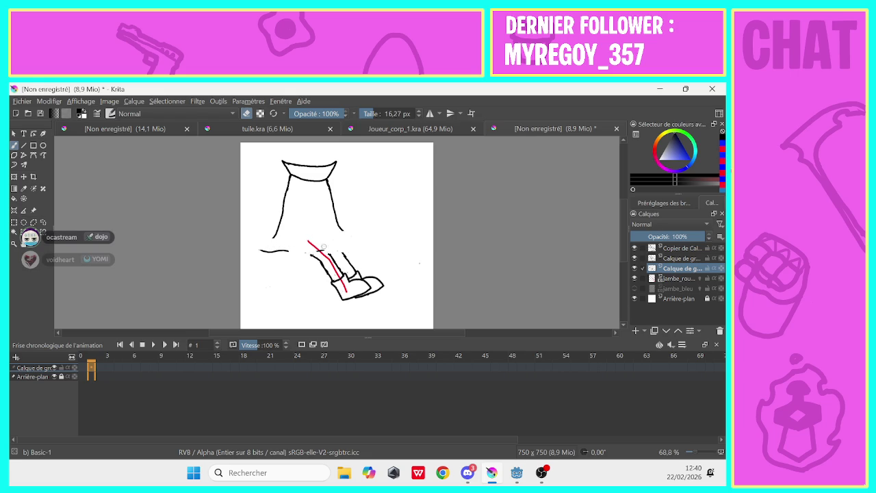
mouse_move(342, 230)
left_mouse_down()
mouse_move(331, 189)
mouse_move(277, 227)
mouse_move(297, 179)
mouse_move(330, 188)
left_mouse_up()
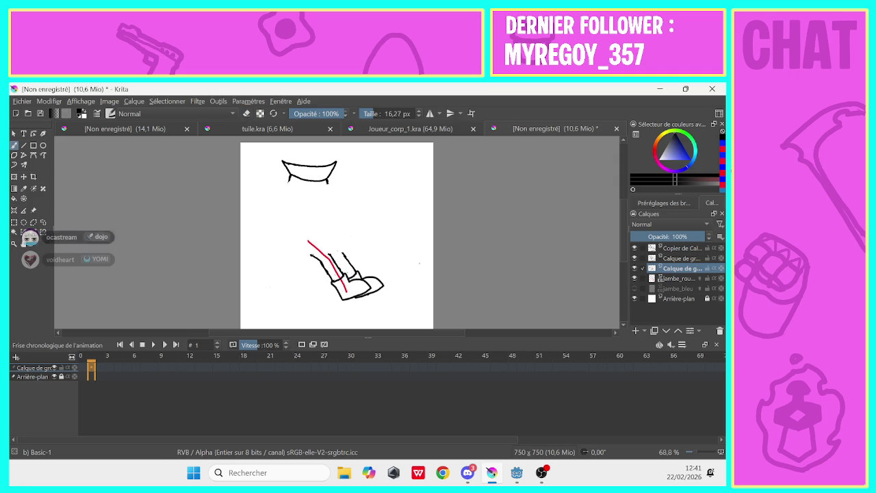
left_click(394, 117)
With a 5 px brush, draw the flared right and left skirt sides and a flat hem.
left_click(394, 116)
type("5")
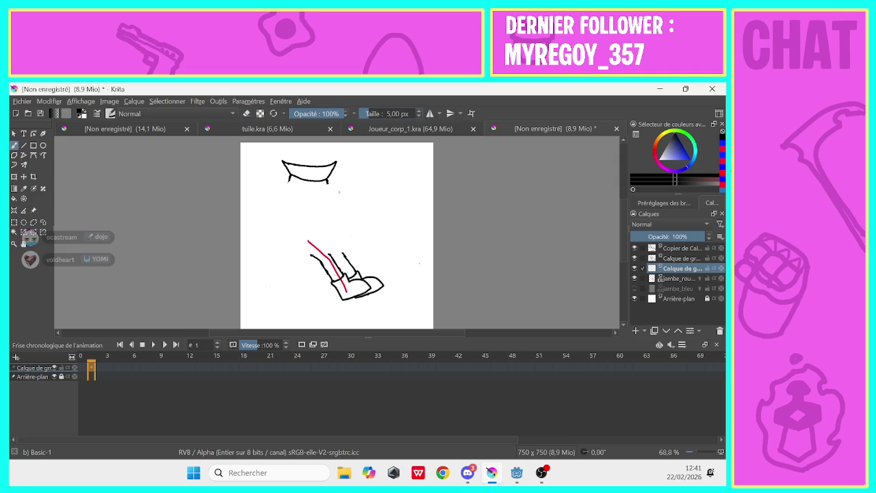
key("Return")
mouse_move(327, 181)
left_mouse_down()
mouse_move(365, 228)
mouse_move(372, 259)
left_mouse_up()
left_click_drag(290, 178, 258, 272)
left_click_drag(373, 260, 264, 260)
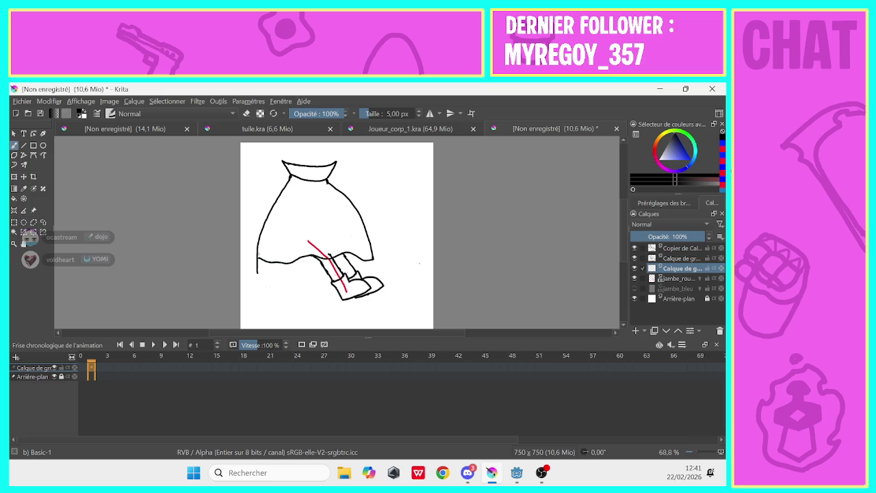
Erase the small overhang at the hem's left end and select the second layer.
left_click(247, 113)
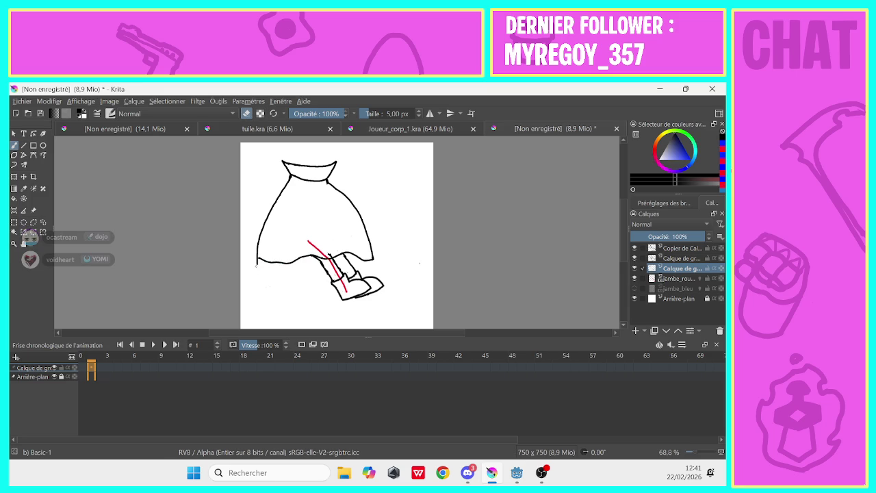
left_click_drag(257, 267, 258, 261)
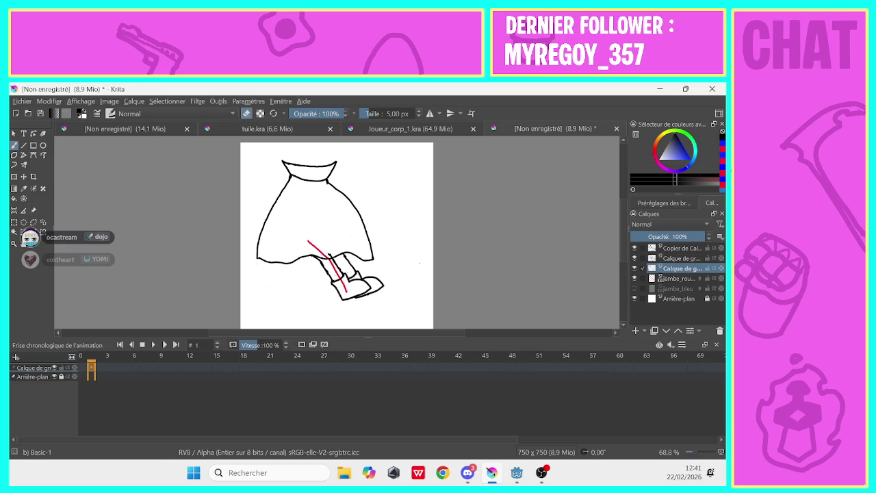
left_click(668, 258)
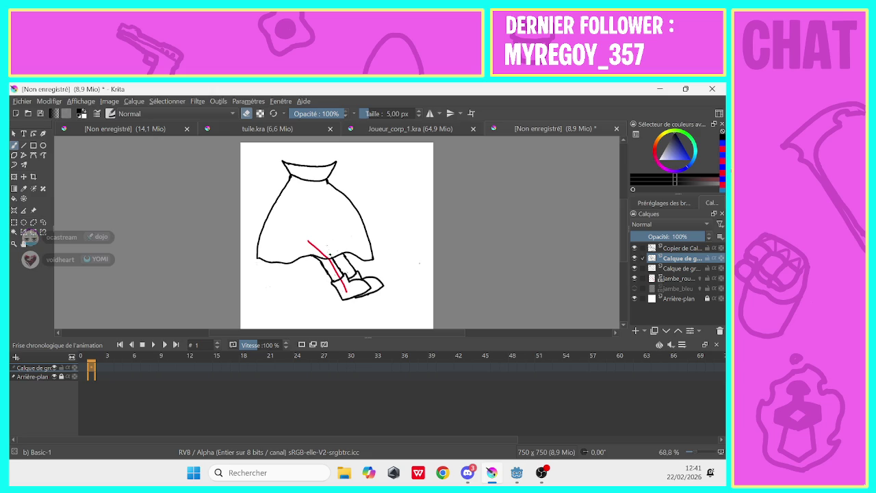
Step through the layers, return to the skirt layer, and hide the jambe_rouge layer.
left_click(667, 248)
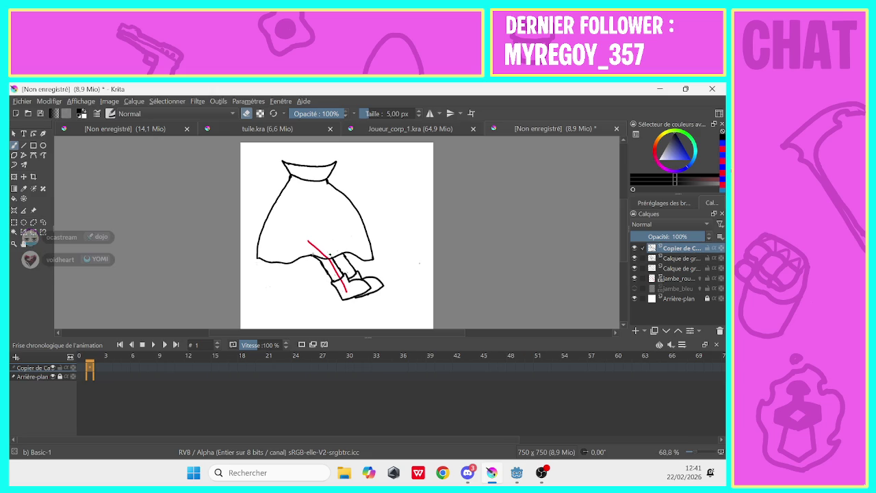
left_click(670, 259)
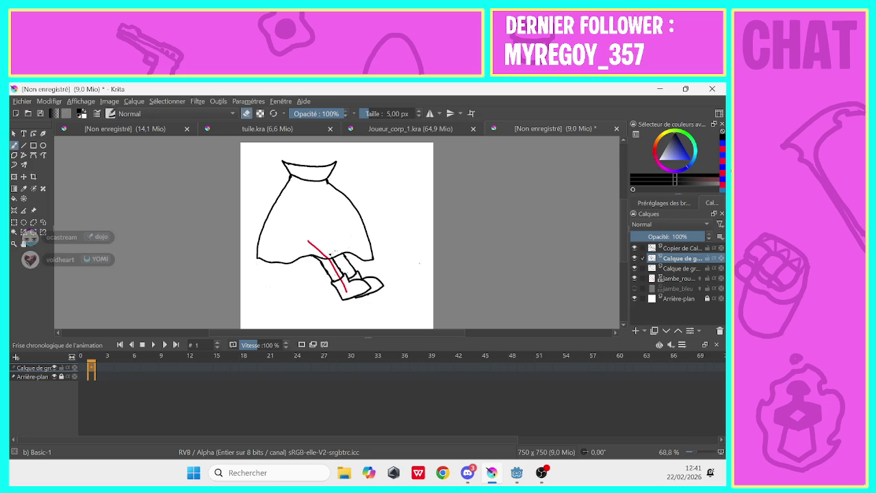
left_click(669, 278)
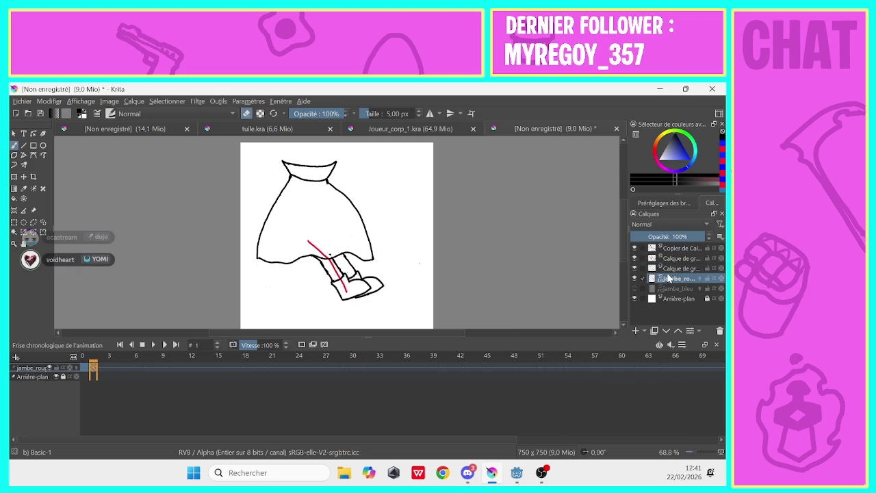
left_click(668, 268)
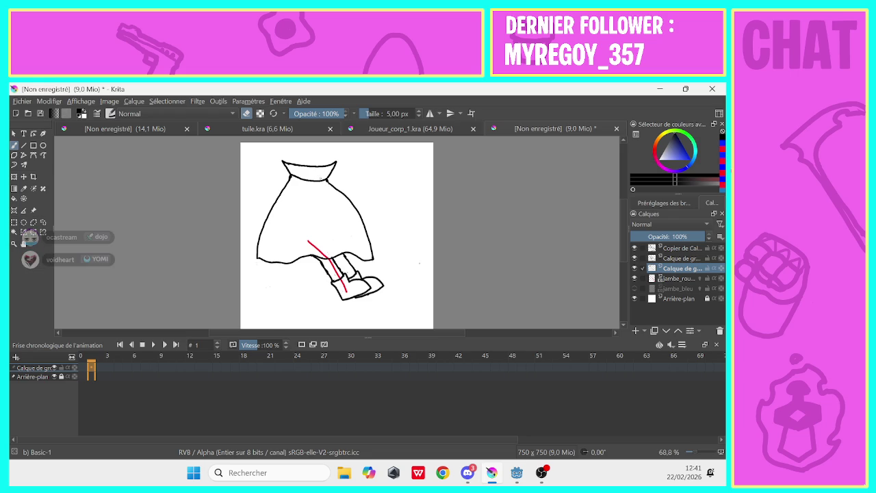
left_click(634, 278)
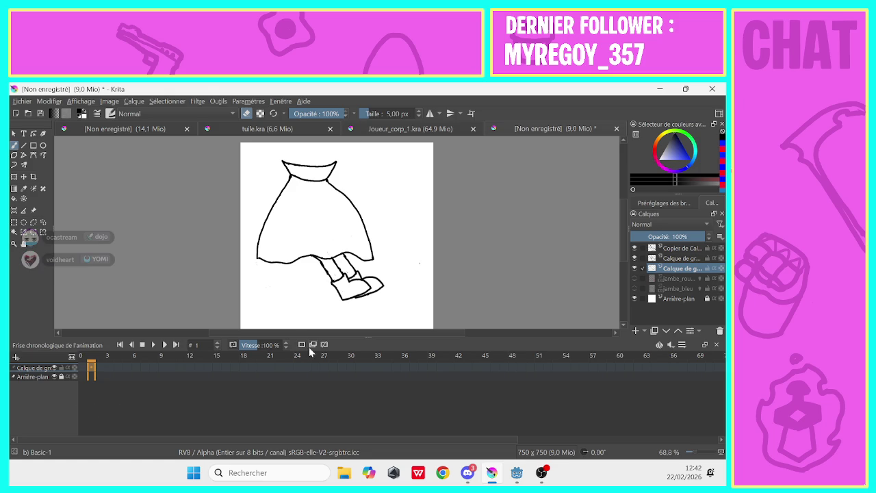
Jump to frame 0 and turn jambe_rouge and jambe_bleu visibility back on.
left_click(312, 352)
left_click(90, 367)
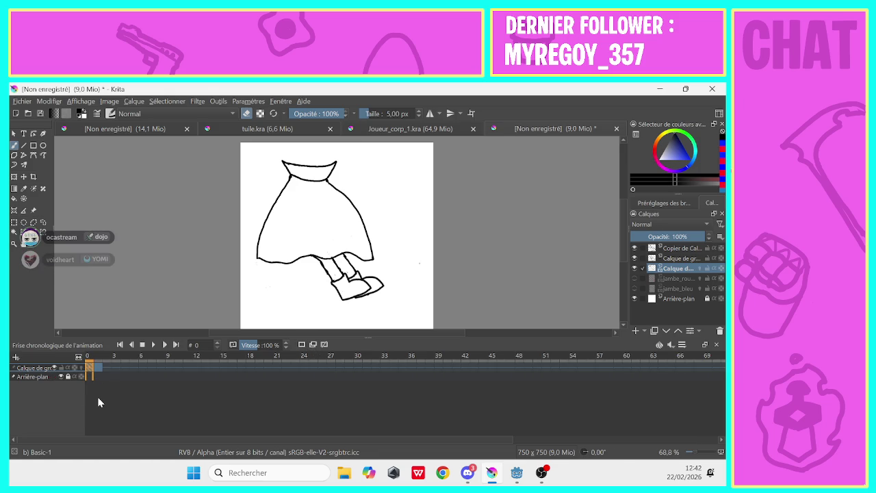
left_click(634, 278)
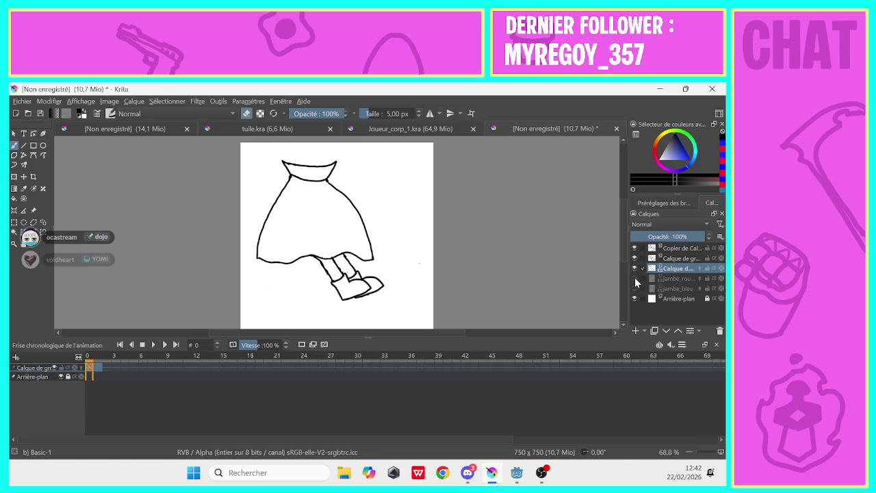
left_click(634, 288)
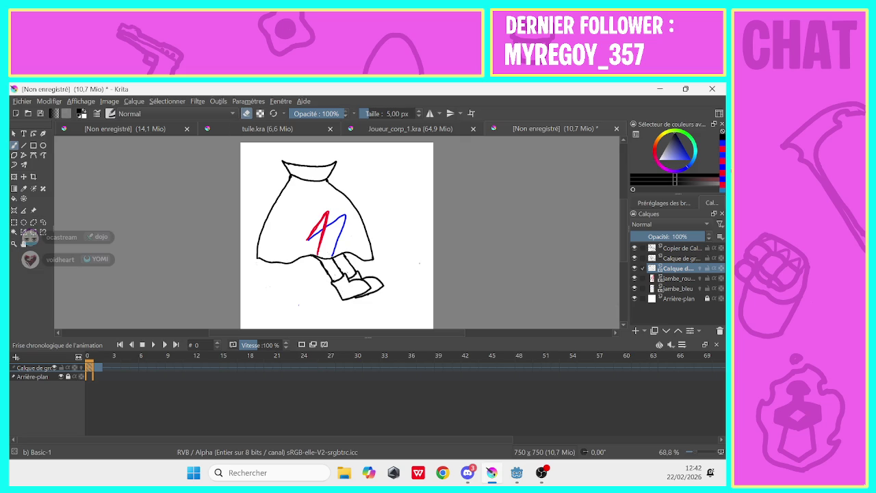
Erase the old skirt outline below the band with an enlarged ~29 px eraser.
left_click(371, 113)
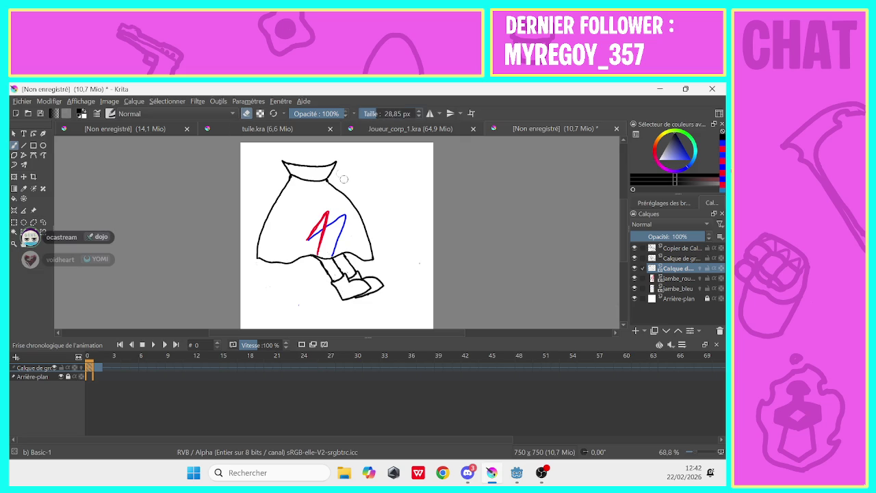
mouse_move(342, 194)
left_mouse_down()
mouse_move(371, 244)
mouse_move(320, 258)
mouse_move(269, 217)
mouse_move(291, 176)
left_mouse_up()
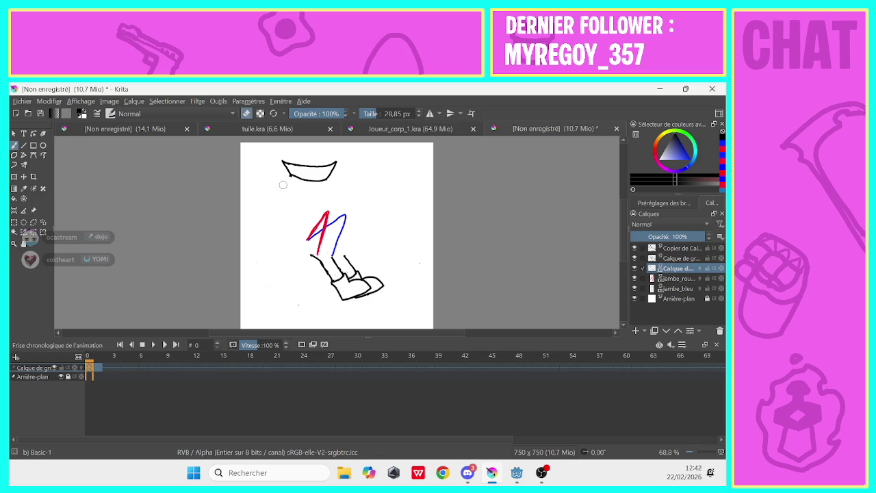
left_click(246, 113)
left_click_drag(376, 114, 362, 114)
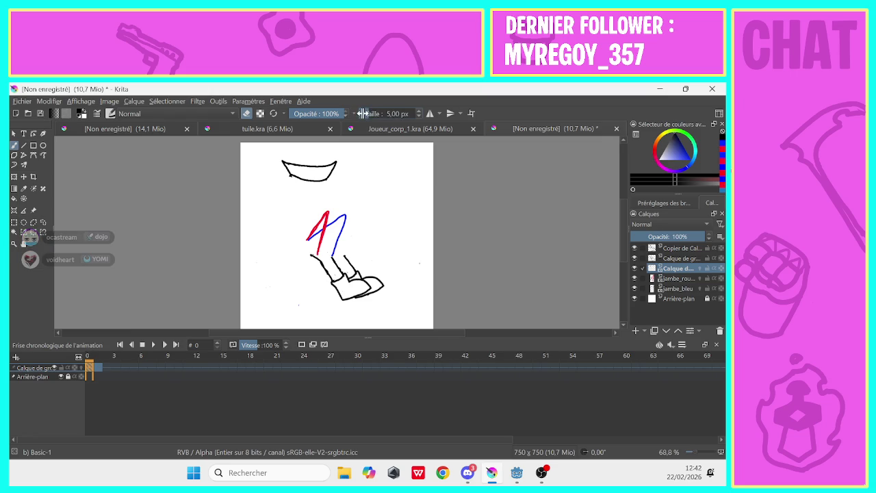
Draw the narrower skirt sides at 5 px, undo a stray stroke, and hide the two top layers.
left_click(246, 114)
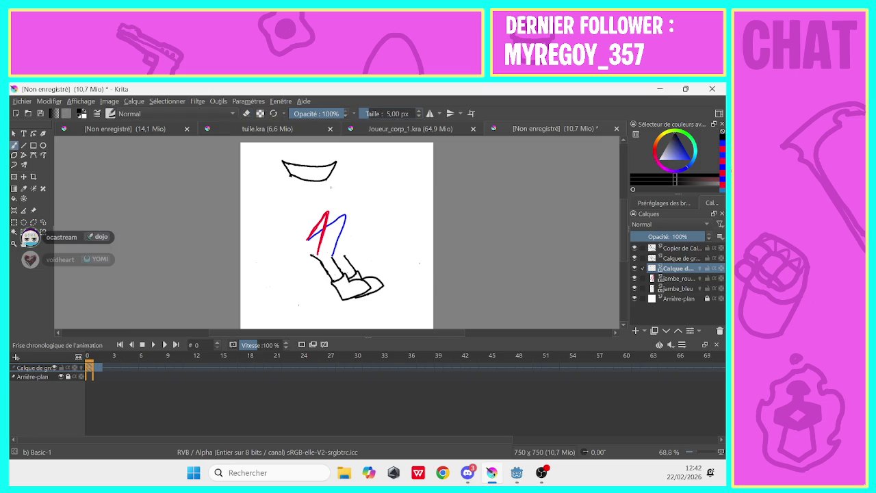
left_click_drag(325, 181, 355, 256)
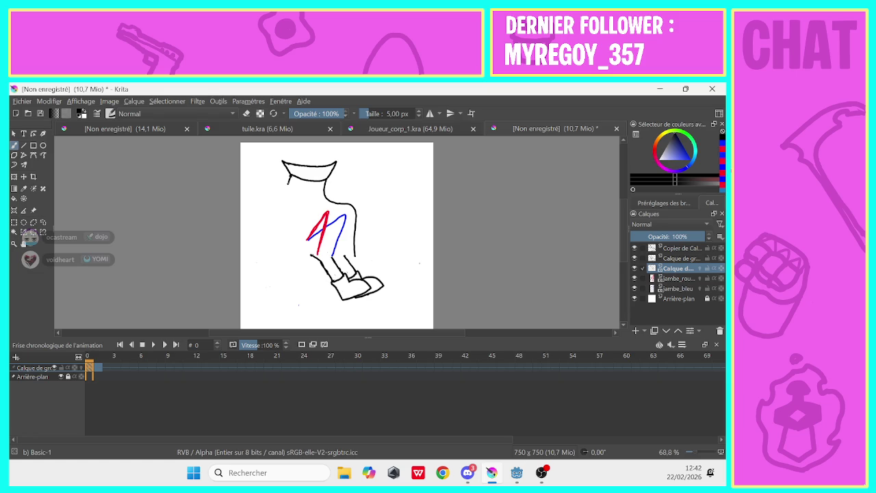
mouse_move(287, 182)
left_mouse_down()
mouse_move(279, 273)
mouse_move(301, 261)
mouse_move(353, 261)
left_mouse_up()
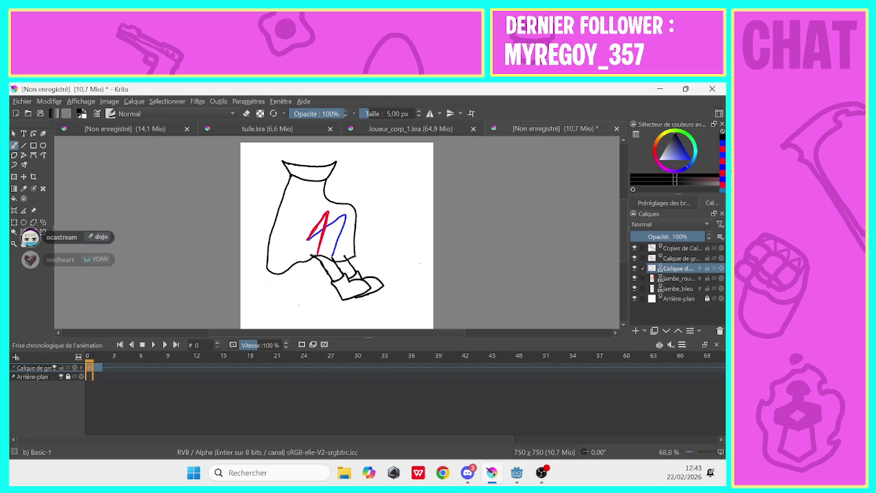
left_click_drag(340, 256, 331, 252)
key("e")
key("ctrl+z")
left_click(633, 257)
left_click(634, 248)
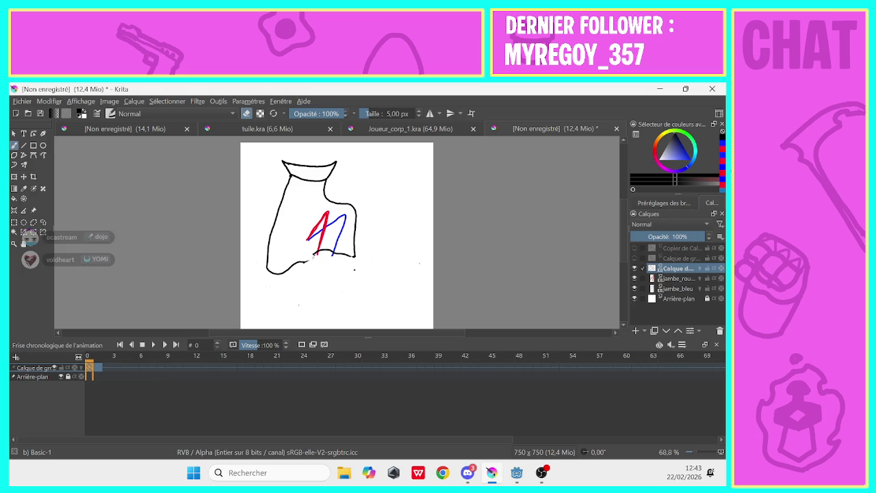
Touch up the hem: trim its tip, extend it rightward, and add a lower-right stroke.
left_click(304, 262)
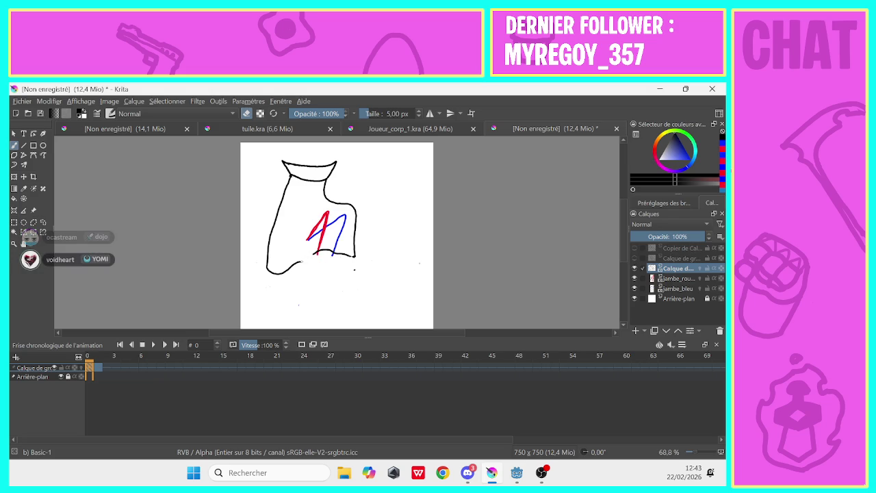
key("e")
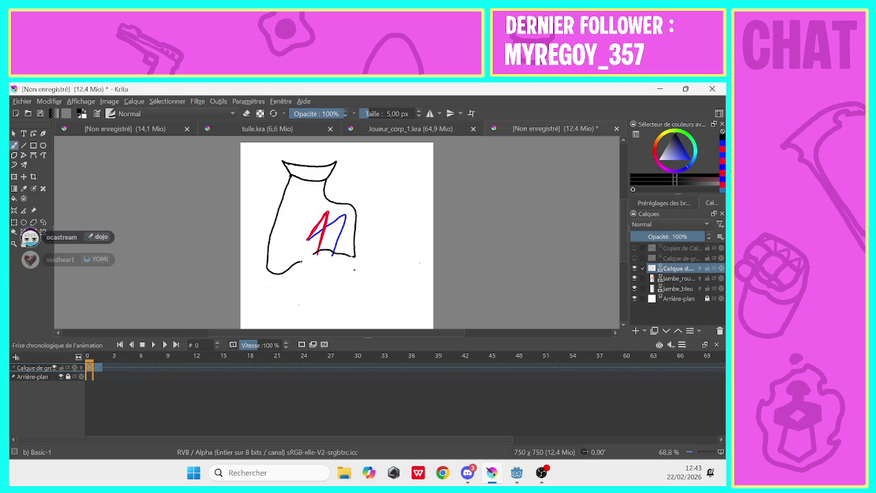
left_click_drag(302, 262, 309, 258)
left_click_drag(351, 250, 356, 259)
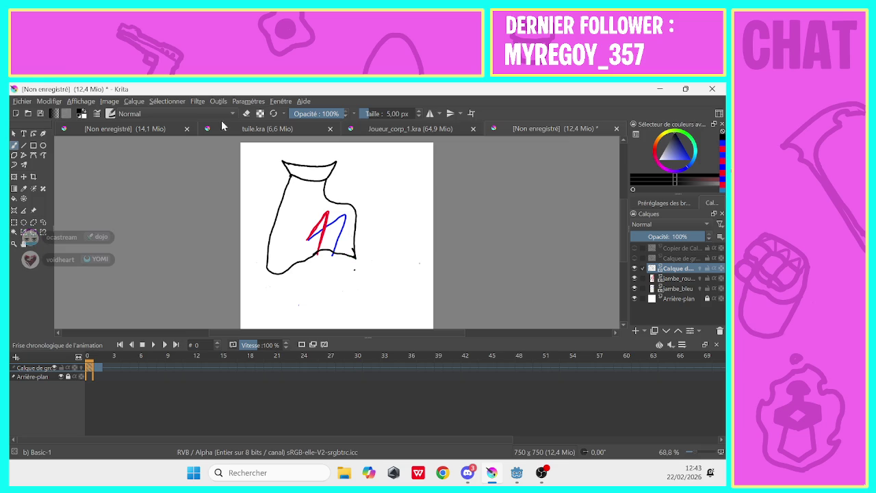
left_click(246, 114)
left_click(247, 113)
Check layer contents, then show 'Copier de Calque' and the leg-and-shoe layer again.
left_click(634, 278)
left_click(634, 278)
left_click(633, 268)
left_click(633, 268)
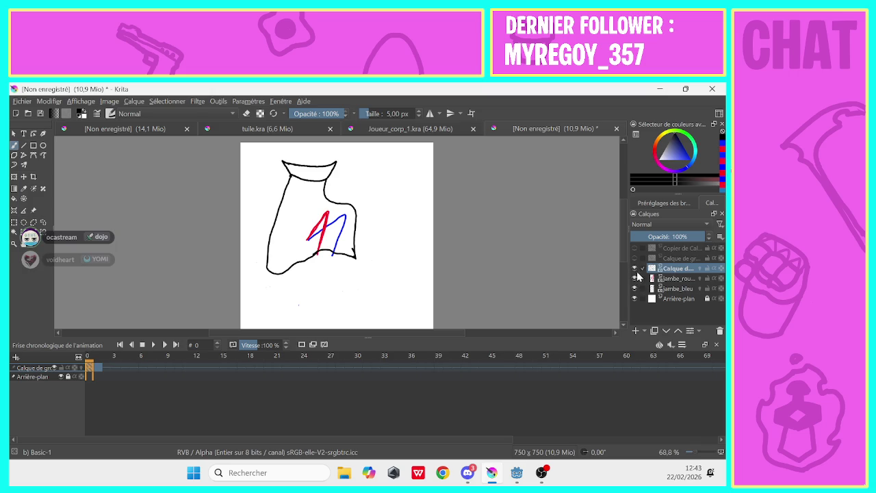
left_click(633, 248)
left_click(634, 258)
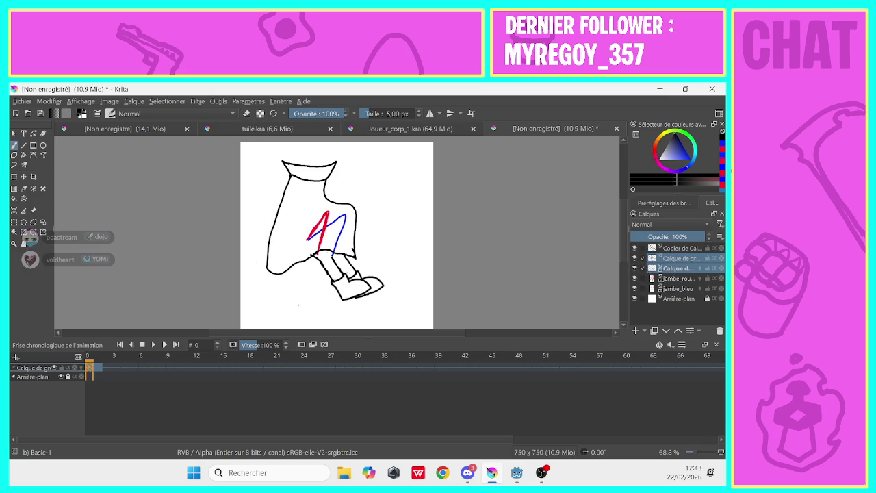
On the leg-and-shoe layer, touch up the feet and move the feet drawing beside the torso.
left_click(667, 258)
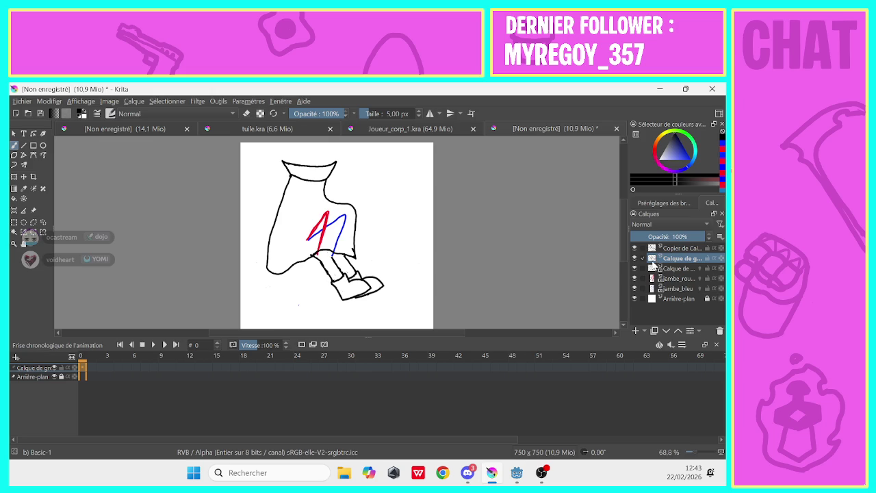
left_click_drag(315, 255, 317, 267)
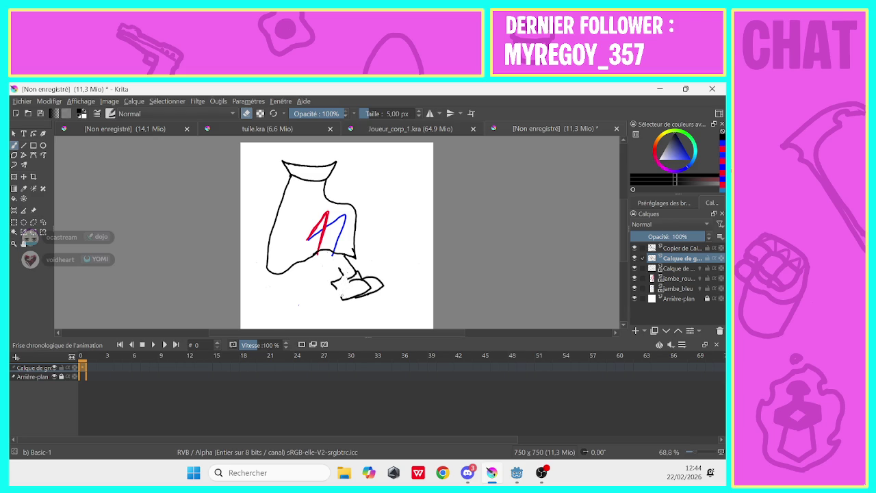
left_click_drag(332, 276, 336, 289)
left_click(23, 177)
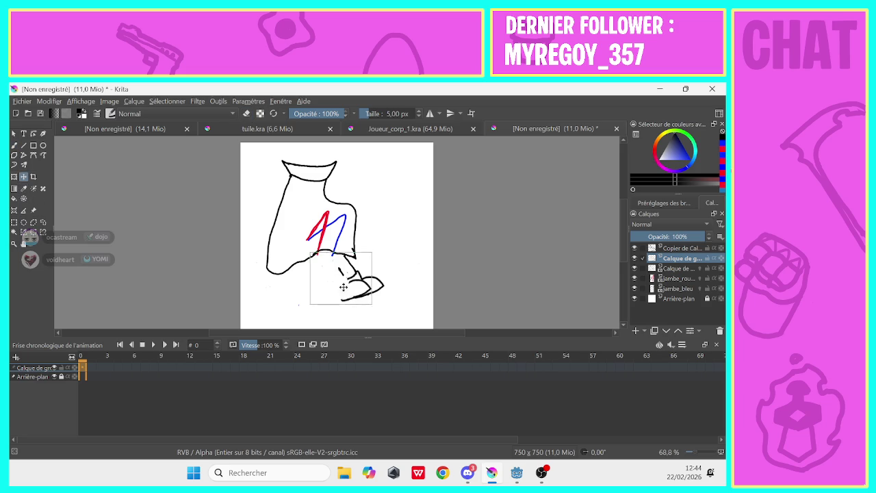
mouse_move(342, 287)
left_mouse_down()
mouse_move(318, 252)
mouse_move(409, 202)
mouse_move(378, 197)
left_mouse_up()
key("e")
left_click(13, 145)
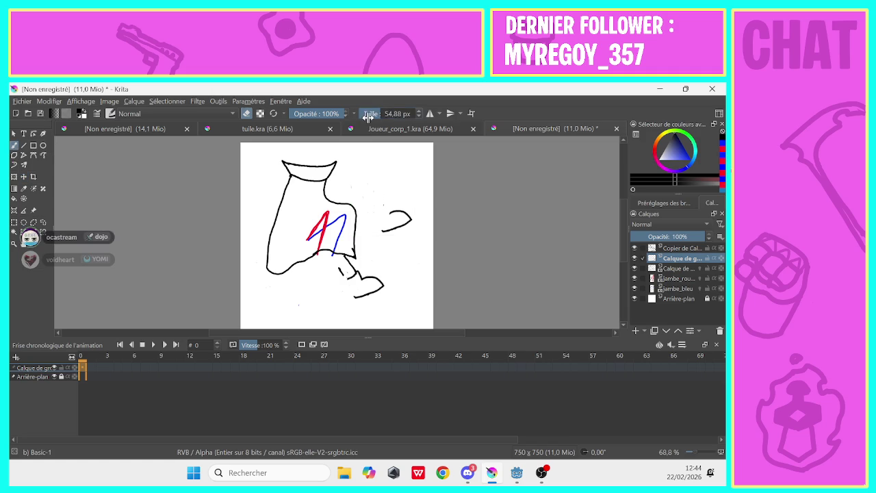
left_click_drag(373, 205, 373, 217)
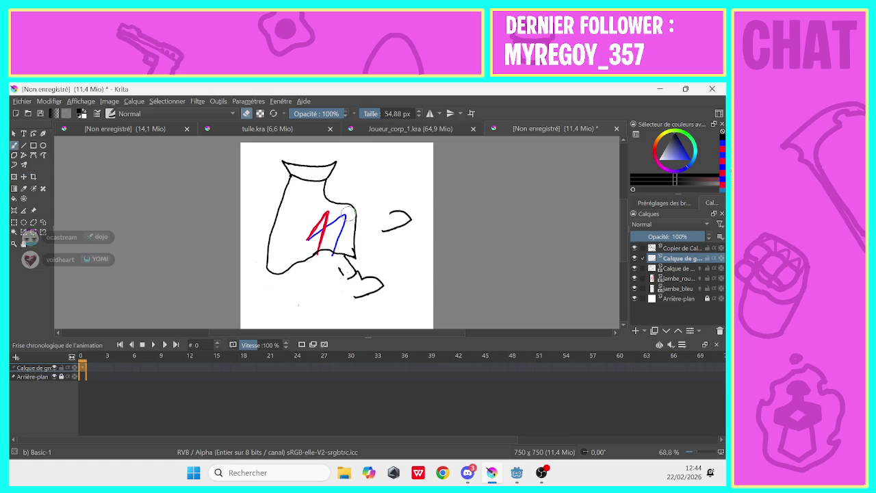
Move the shoe stroke onto the legs, rotate it to a tilt, and shift it 15 px left.
left_click(24, 176)
left_click_drag(376, 239, 340, 262)
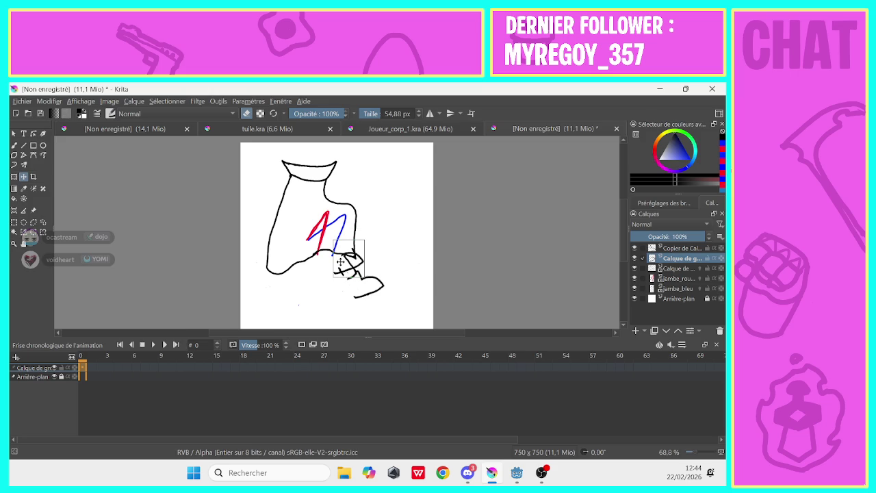
left_click(14, 177)
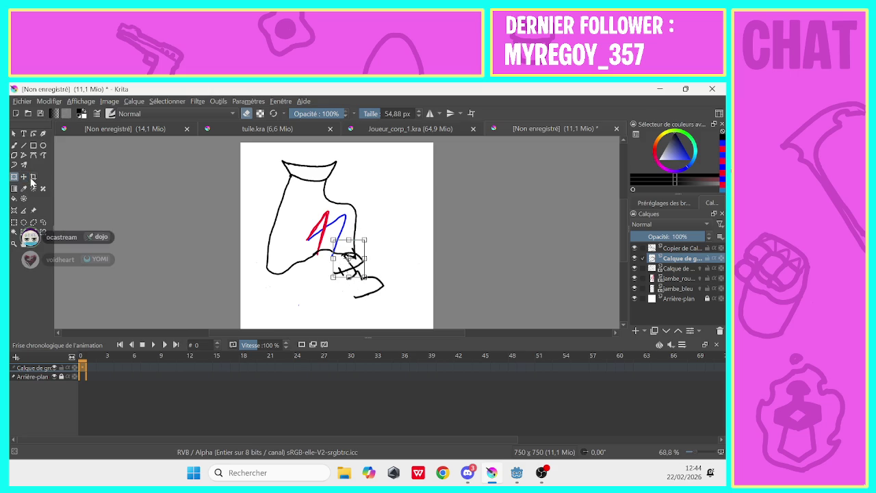
left_click_drag(325, 278, 319, 267)
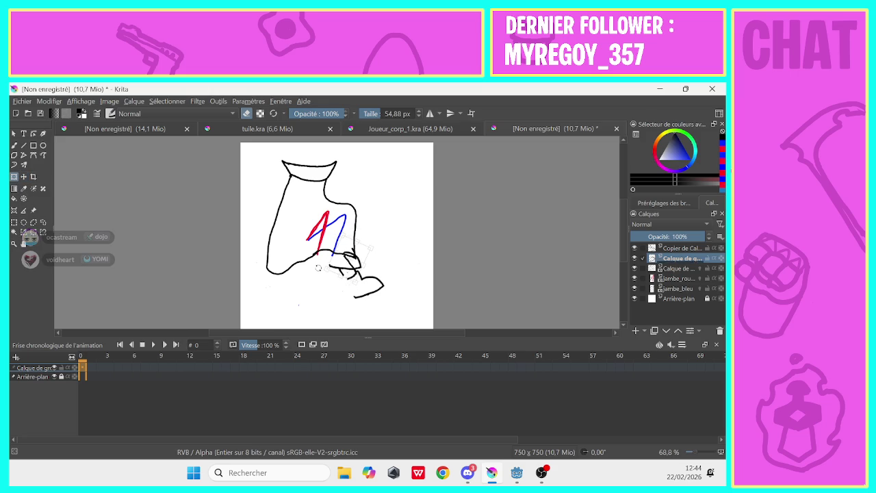
left_click_drag(342, 259, 330, 260)
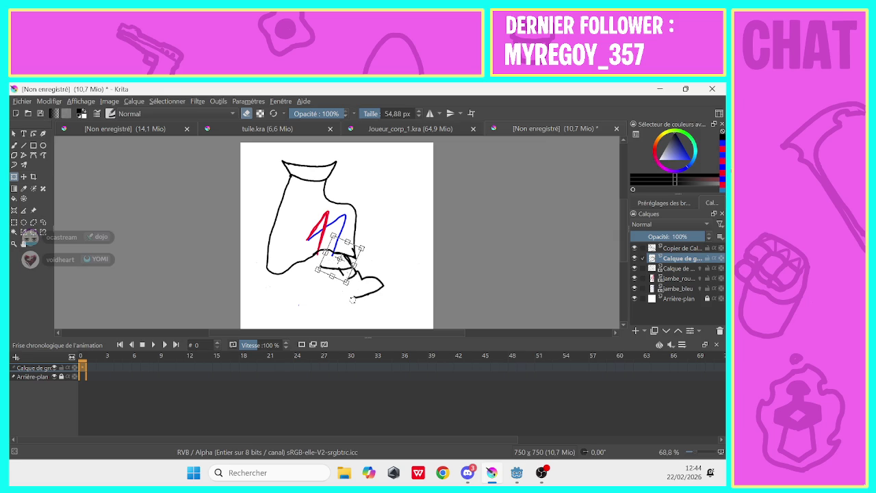
left_click(679, 249)
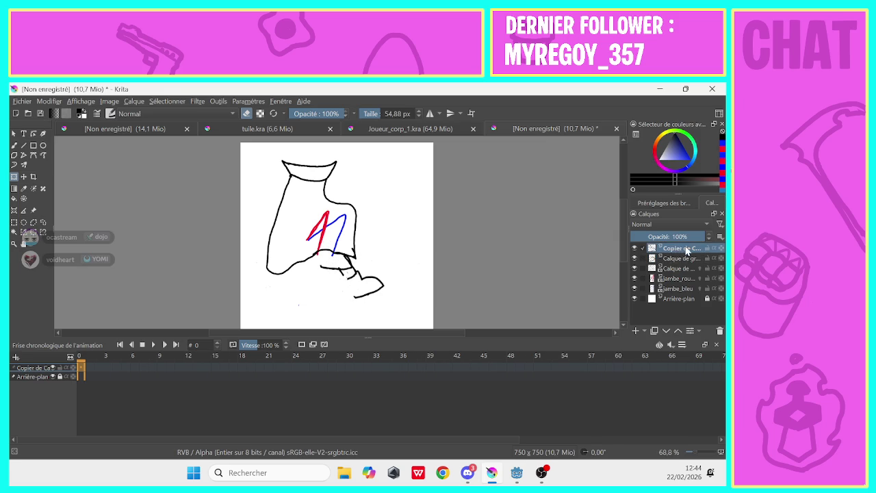
Delete the old copy layer, duplicate the leg-and-shoe layer, and shift the shoe under the legs.
right_click(686, 251)
left_click(603, 324)
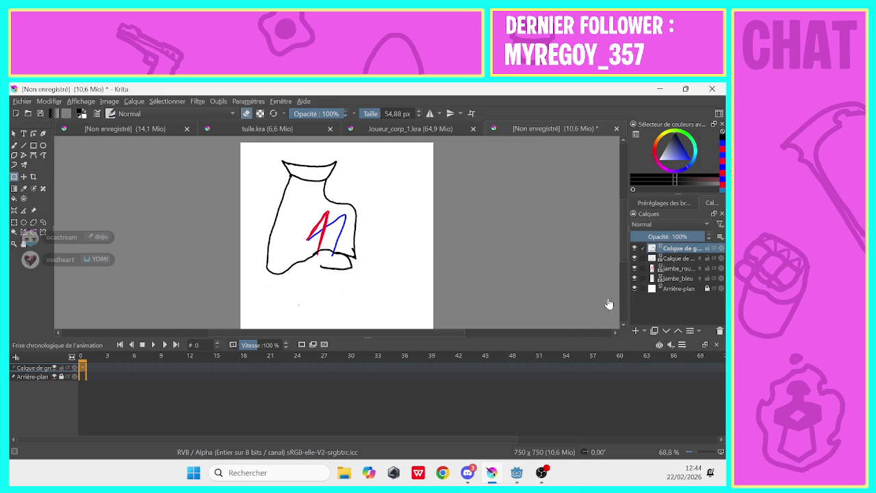
right_click(670, 251)
left_click(599, 341)
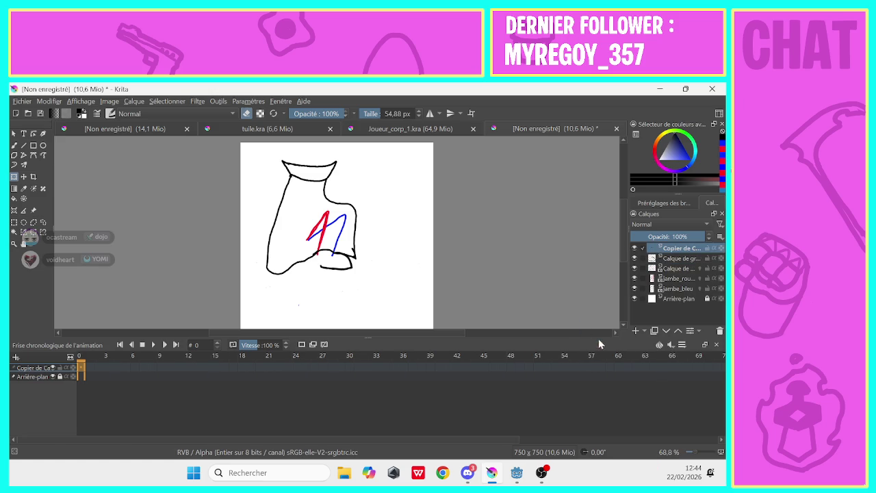
left_click_drag(323, 271, 315, 260)
Apply the transform, set the brush to 5 px, and preview frame 1 before returning to frame 0.
left_click(14, 145)
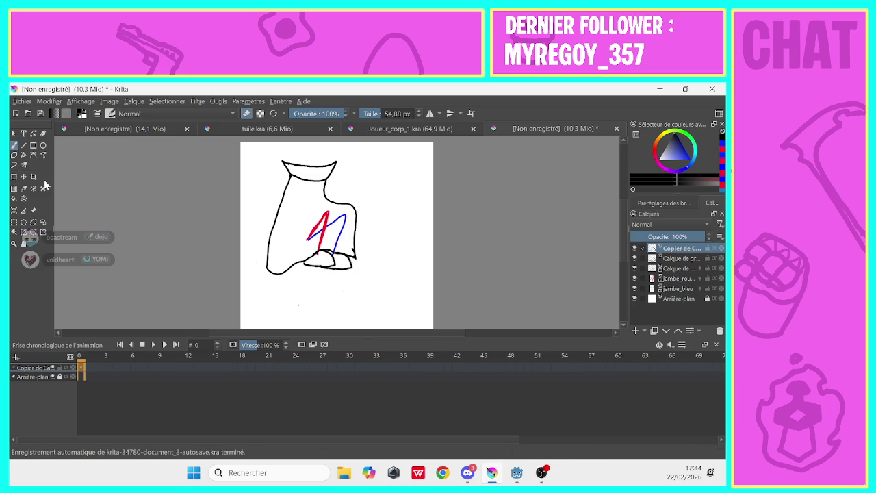
left_click(387, 117)
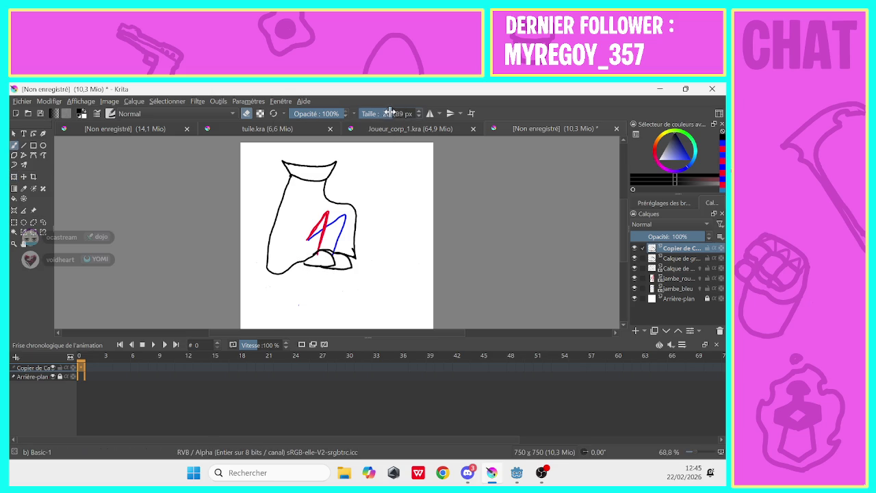
left_click_drag(387, 116, 362, 117)
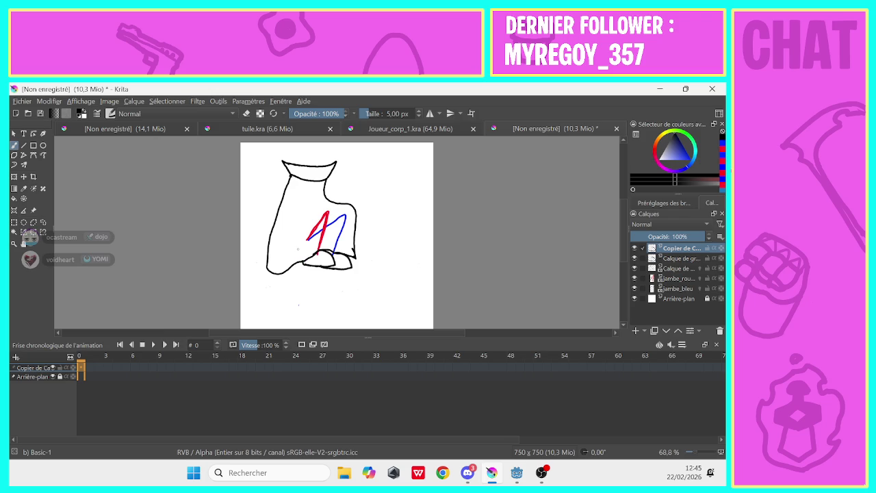
left_click(655, 258)
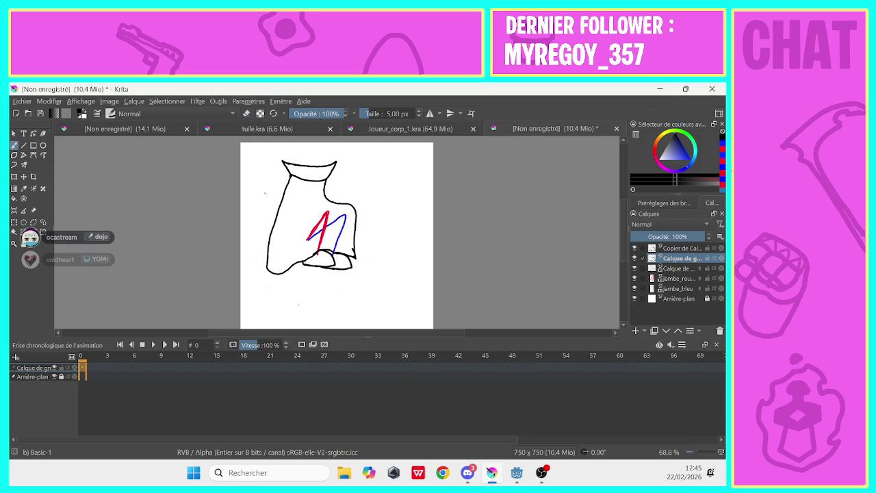
left_click_drag(95, 362, 92, 377)
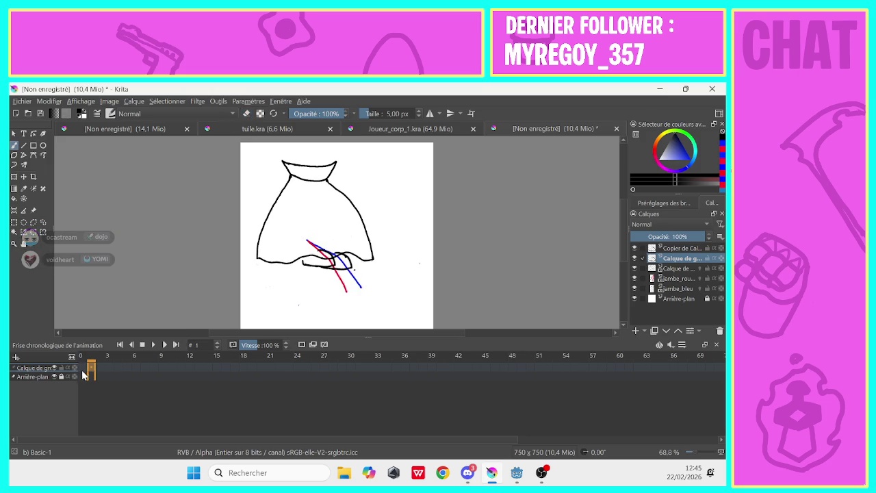
left_click(91, 375)
left_click(84, 375)
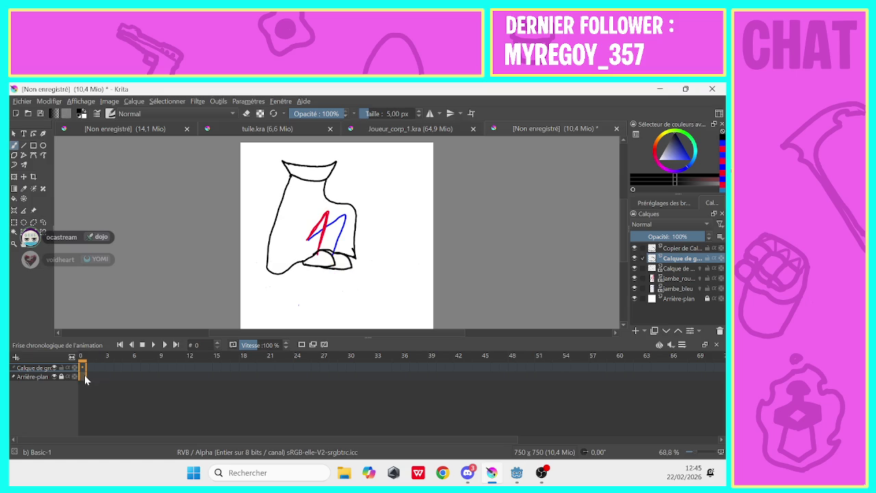
Sketch foot and shoe strokes on the copy layer, then undo back through the leg edits.
left_click(677, 288)
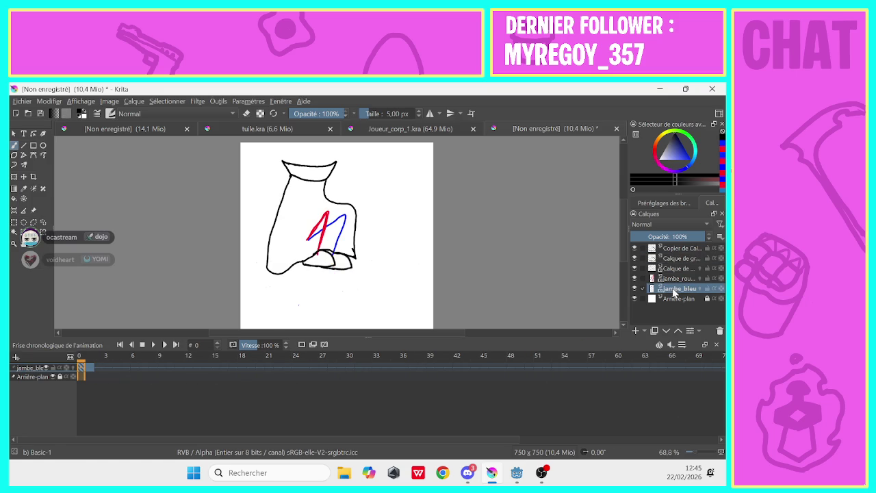
left_click(670, 249)
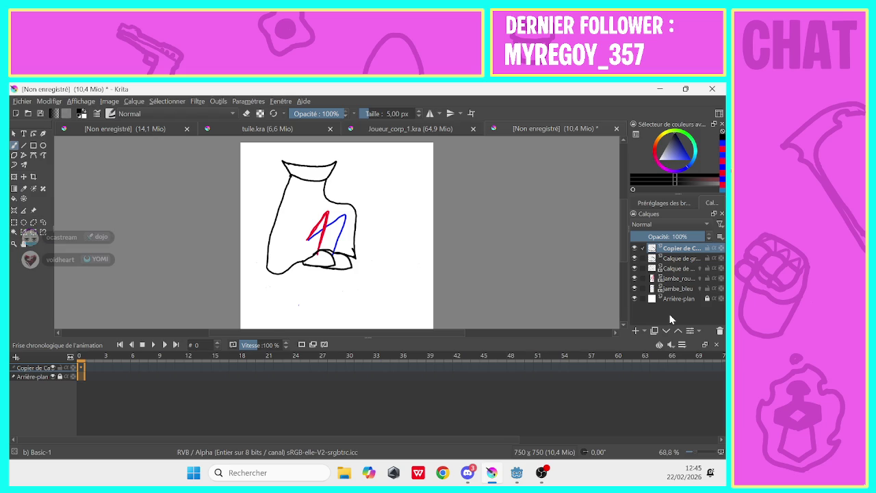
left_click_drag(354, 297, 366, 278)
left_click_drag(382, 231, 393, 213)
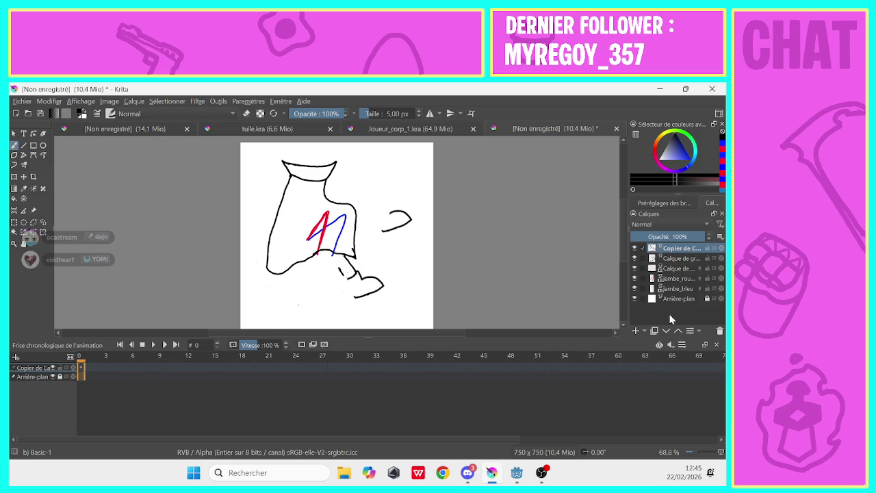
key("ctrl+z")
mouse_move(343, 276)
left_mouse_down()
mouse_move(332, 286)
mouse_move(337, 298)
left_mouse_up()
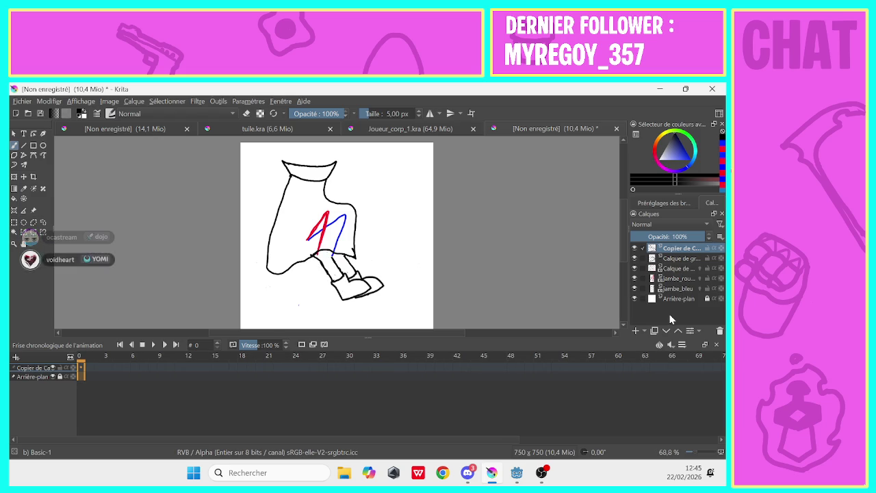
key("ctrl+z")
key("ctrl+z")
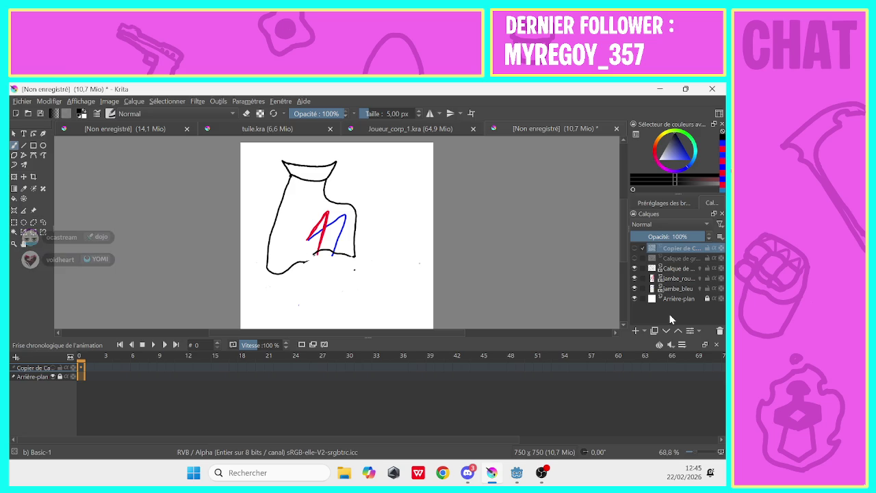
Redo the undone leg and shoe strokes repeatedly via Modifier > Refaire.
left_click(43, 100)
left_click(47, 102)
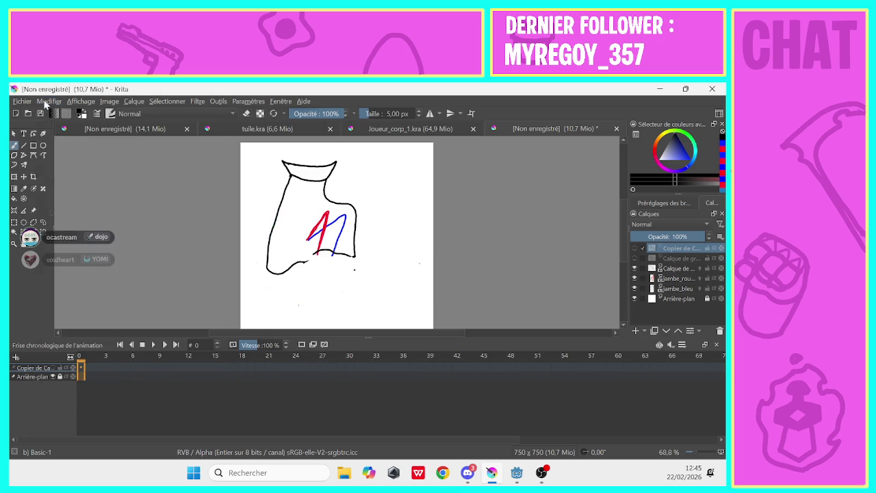
left_click(47, 103)
left_click(46, 121)
left_click(42, 99)
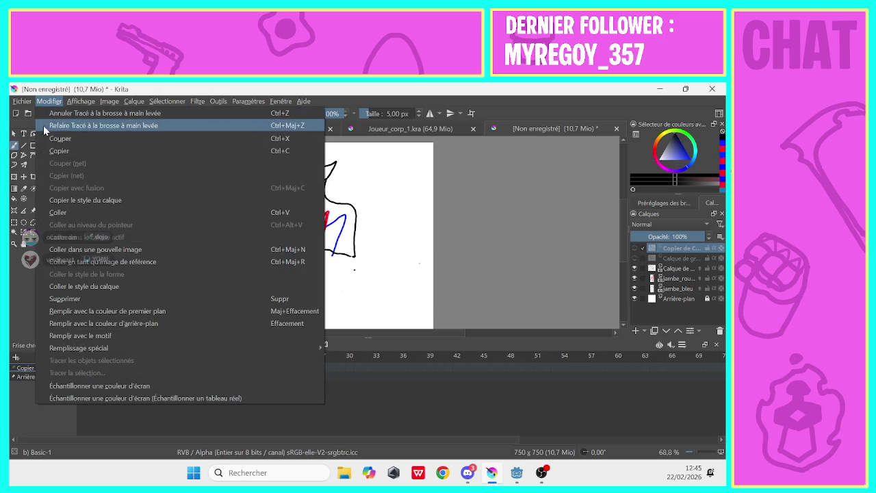
left_click(42, 126)
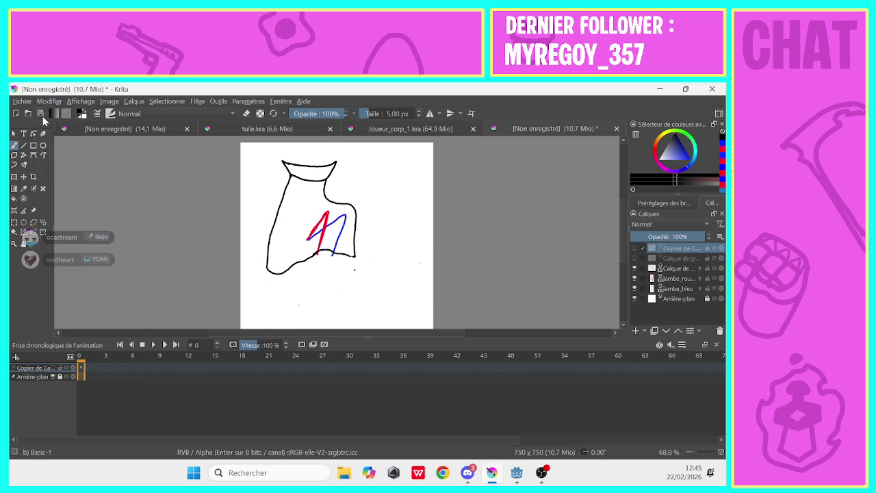
left_click(46, 100)
left_click(44, 126)
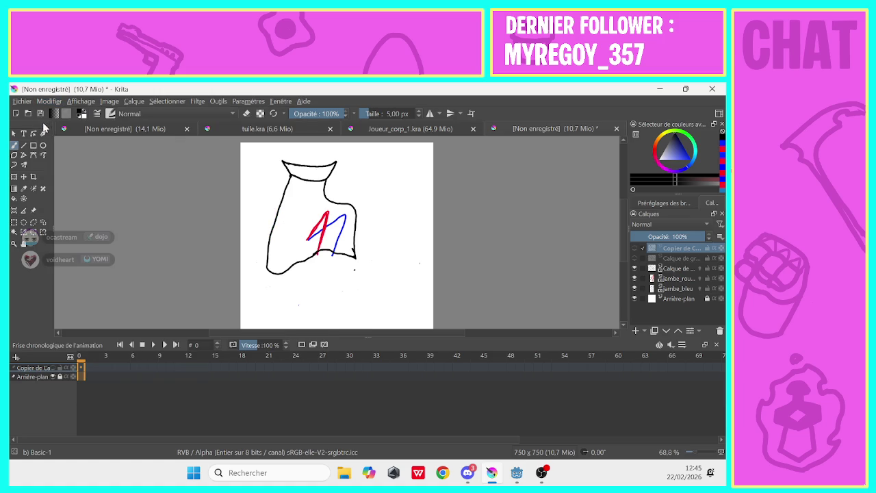
left_click(42, 103)
left_click(41, 128)
left_click(45, 103)
left_click(42, 109)
left_click(43, 104)
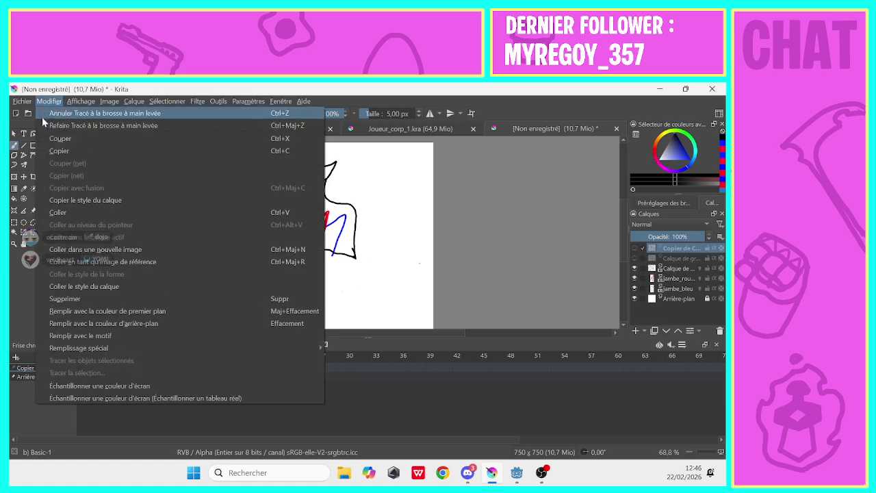
left_click(42, 118)
left_click(43, 103)
left_click(42, 122)
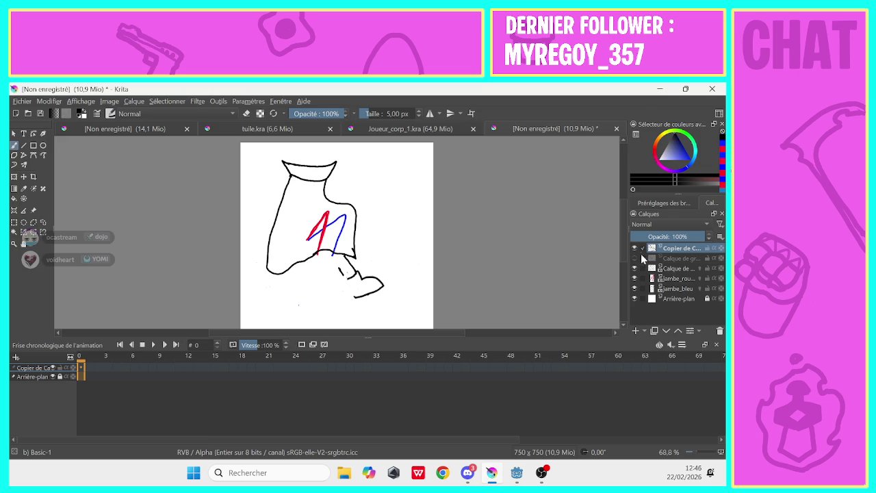
Toggle the top layers' visibility, leaving the 'Calque de gr...' leg-and-shoe layer shown.
left_click(634, 248)
left_click(633, 248)
left_click(634, 258)
left_click(633, 258)
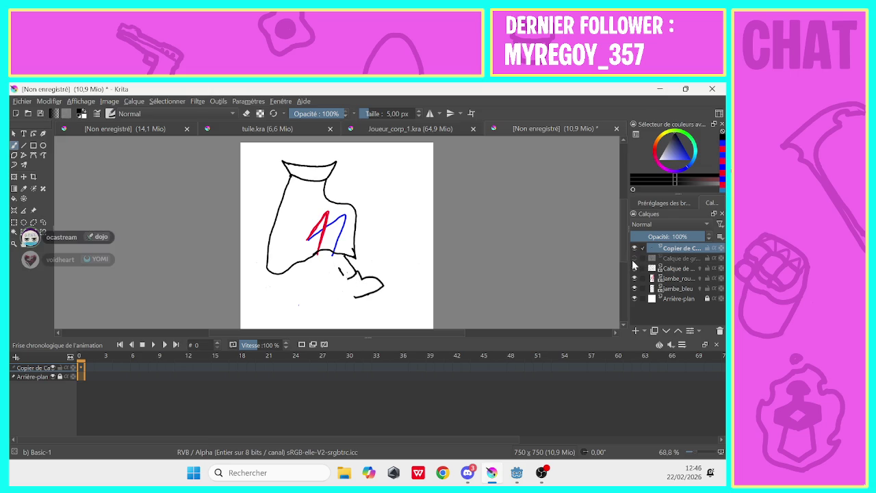
left_click(633, 258)
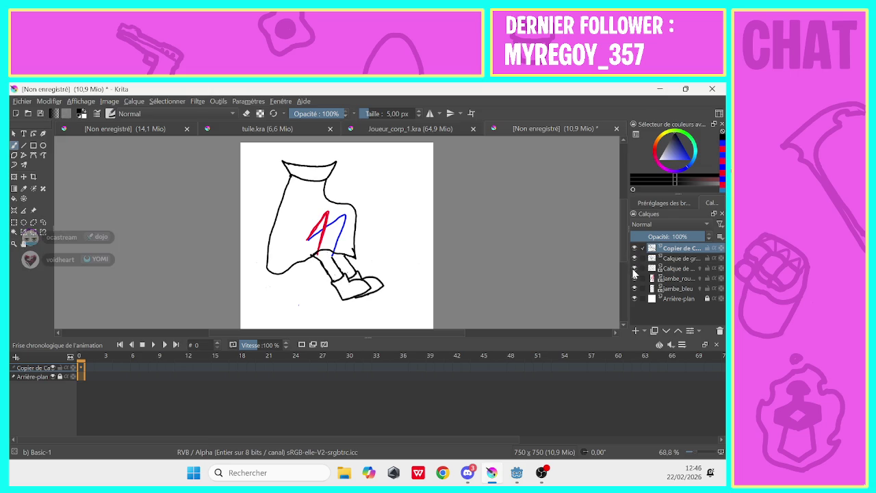
Check frame 1, return to frame 0, and set up a 67,26 px eraser.
left_click(88, 370)
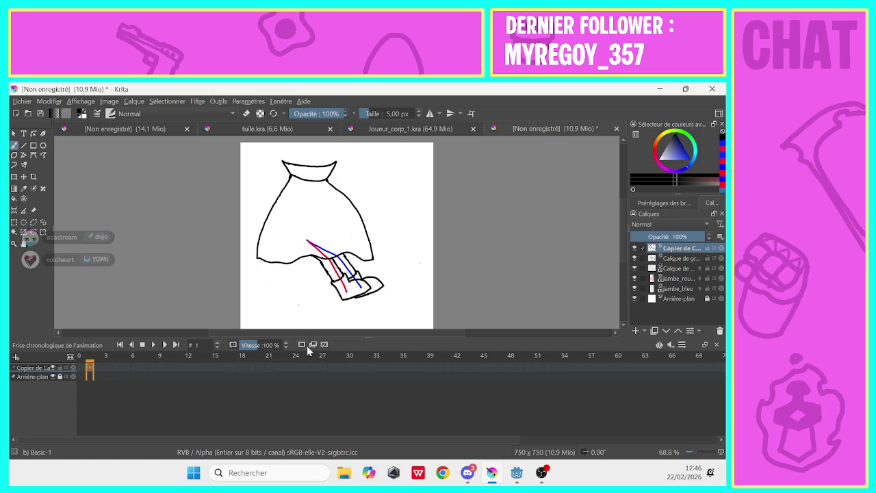
left_click(676, 258)
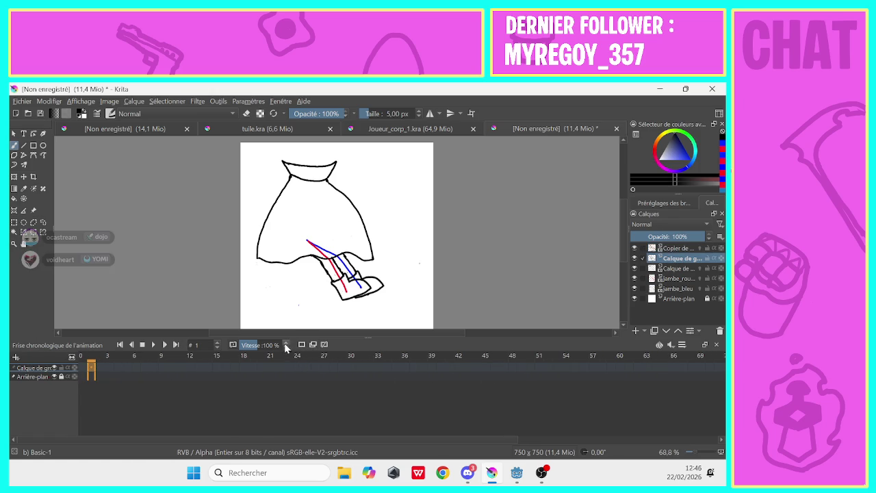
left_click(89, 371)
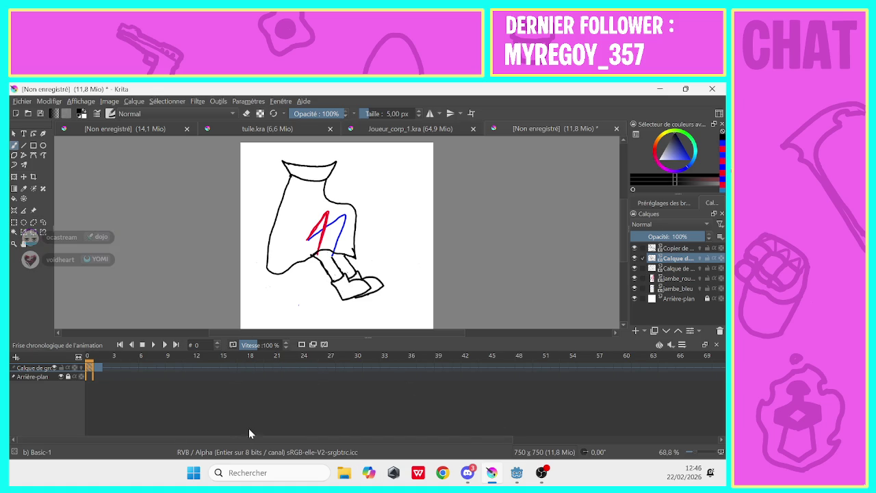
left_click(689, 249)
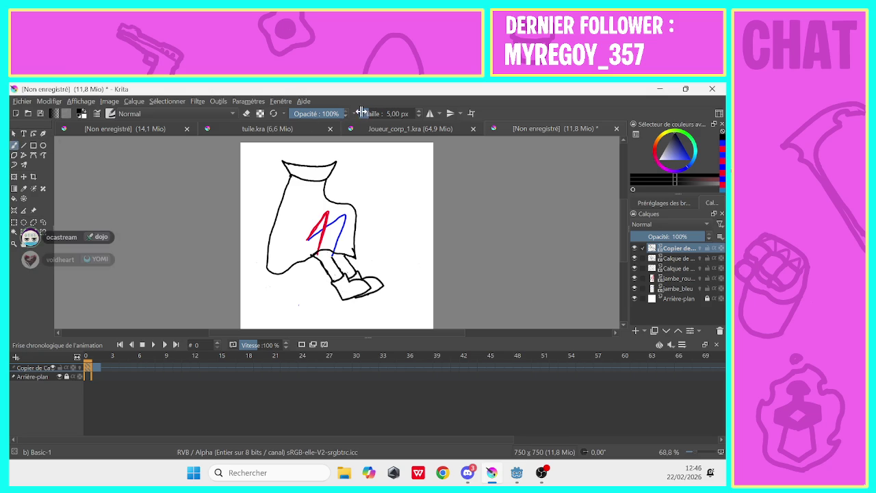
left_click(247, 113)
left_click(379, 114)
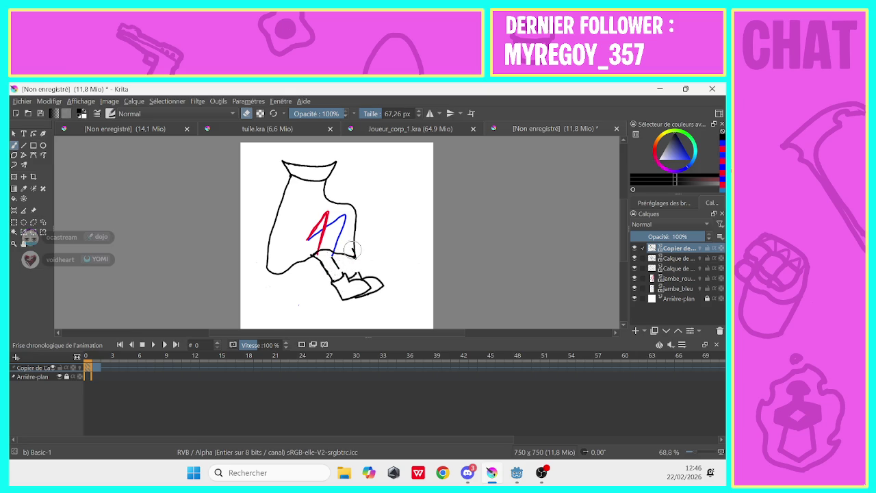
Erase the leg lines on the leg-and-shoe layer, leaving only the shoe curve.
left_click_drag(375, 273, 371, 295)
key("ctrl+z")
left_click(676, 258)
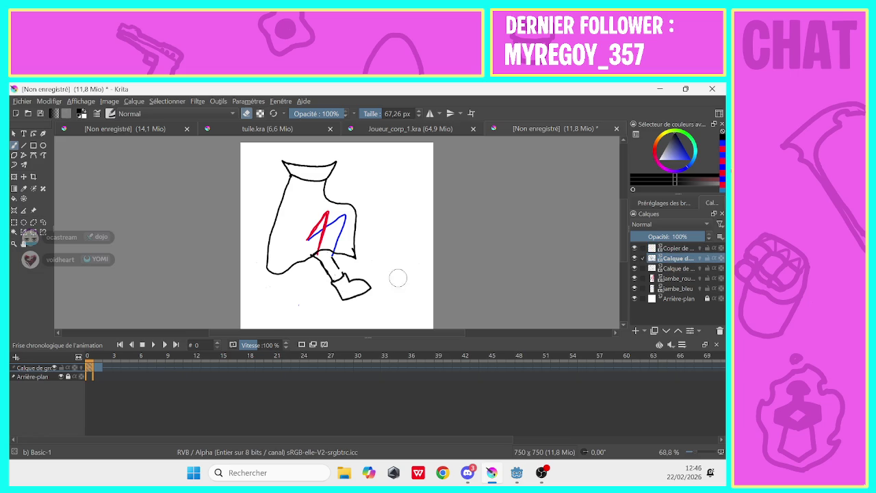
left_click_drag(334, 268, 334, 291)
left_click_drag(316, 259, 309, 253)
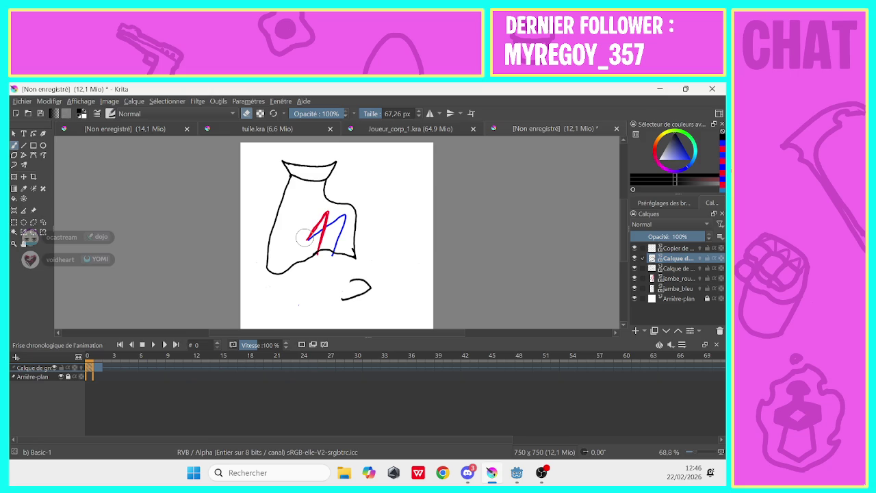
Duplicate the shoe layer with Dupliquer le calque and move the copy left.
right_click(668, 257)
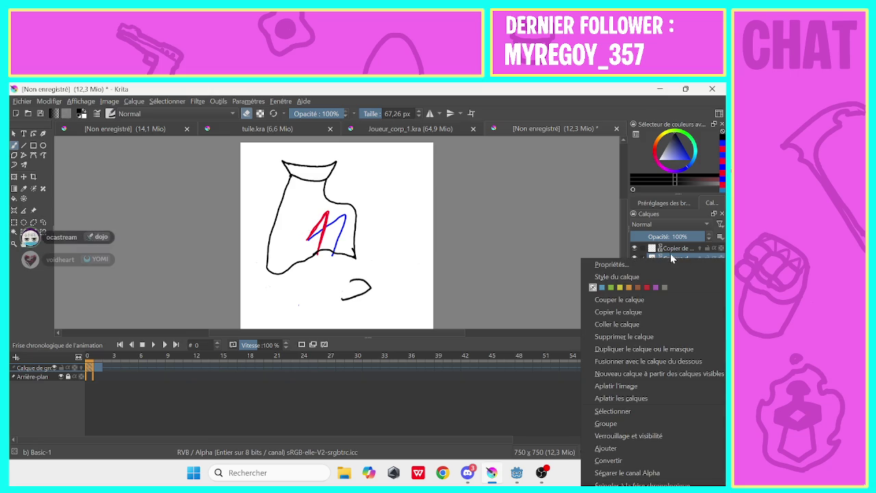
left_click(590, 337)
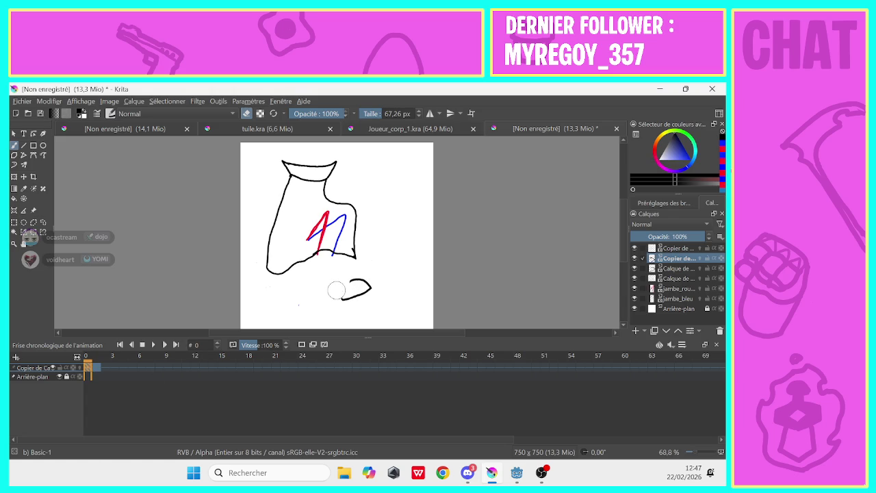
left_click(25, 177)
left_click_drag(357, 287, 319, 283)
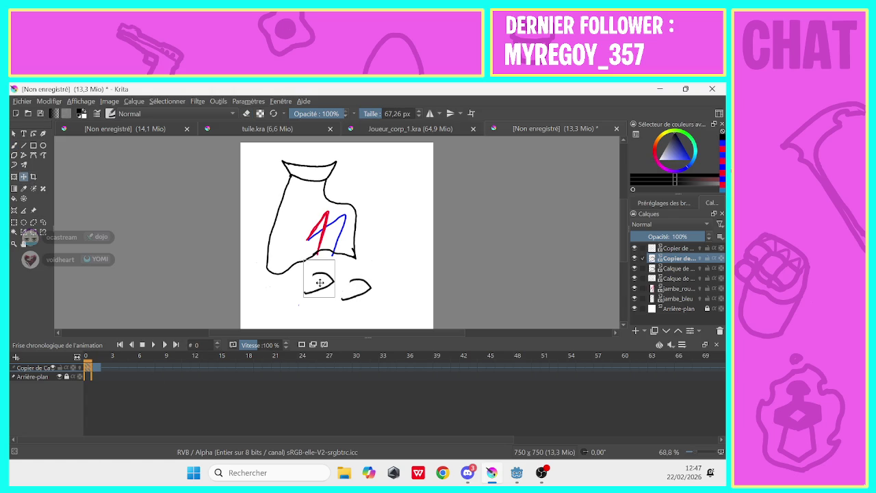
Flip between frames 0 and 1 to compare them, ending on frame 1.
left_click(95, 371)
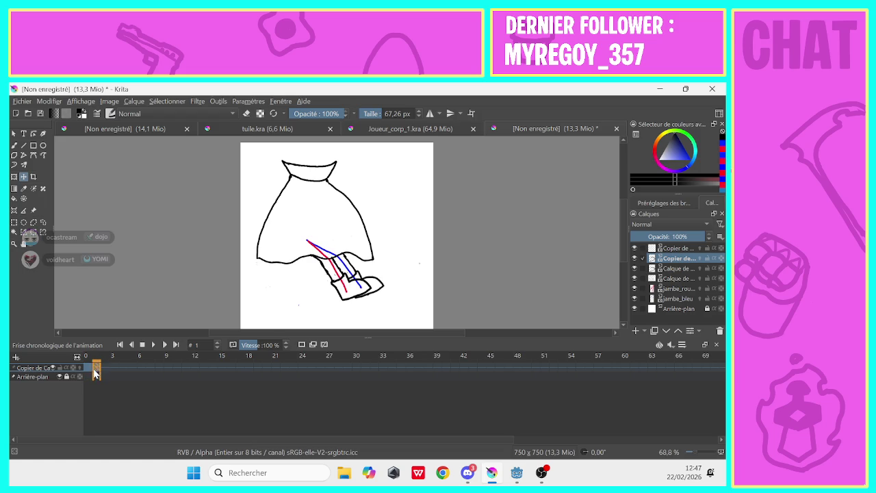
left_click(89, 371)
left_click(95, 371)
left_click(89, 371)
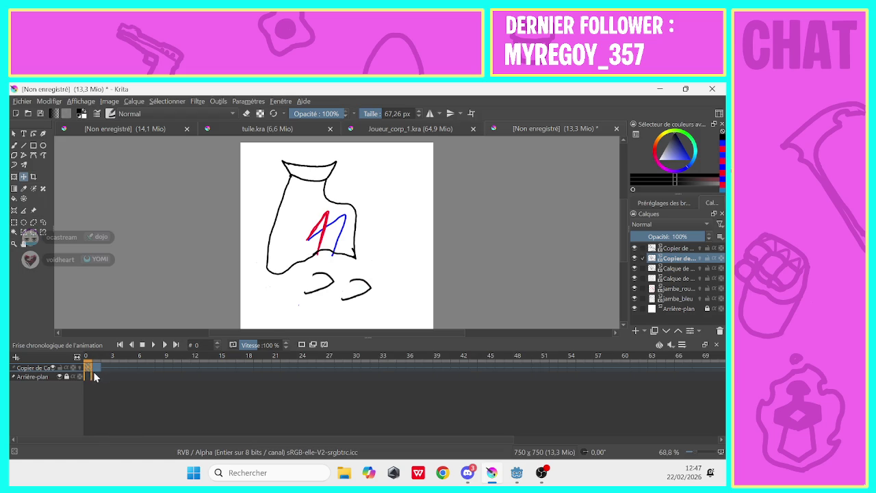
left_click(95, 372)
On frame 0, move the left shoe up under the red leg and tilt it clockwise.
left_click(89, 372)
left_click(97, 371)
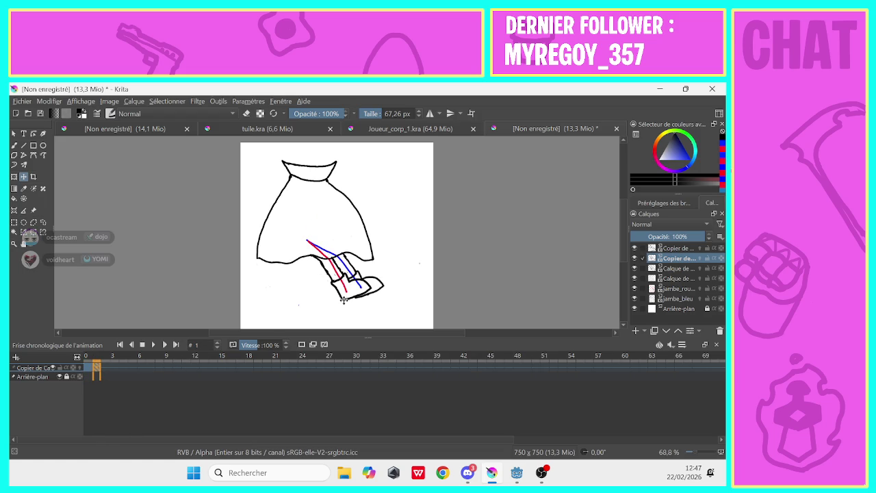
mouse_move(347, 299)
left_mouse_down()
mouse_move(404, 282)
mouse_move(391, 271)
left_mouse_up()
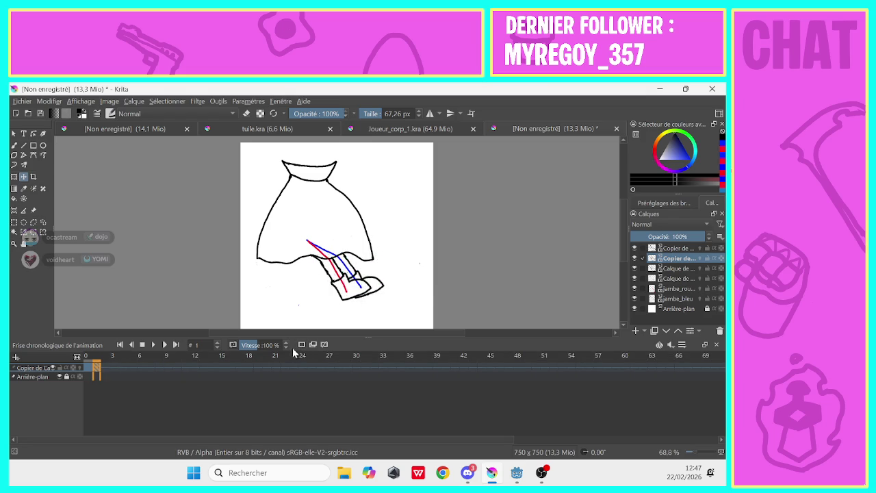
left_click(90, 368)
left_click_drag(308, 290, 314, 266)
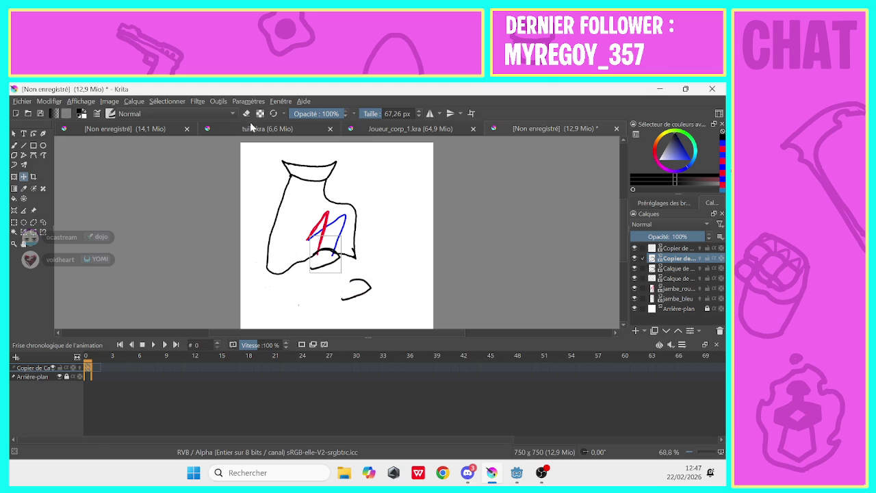
left_click(13, 178)
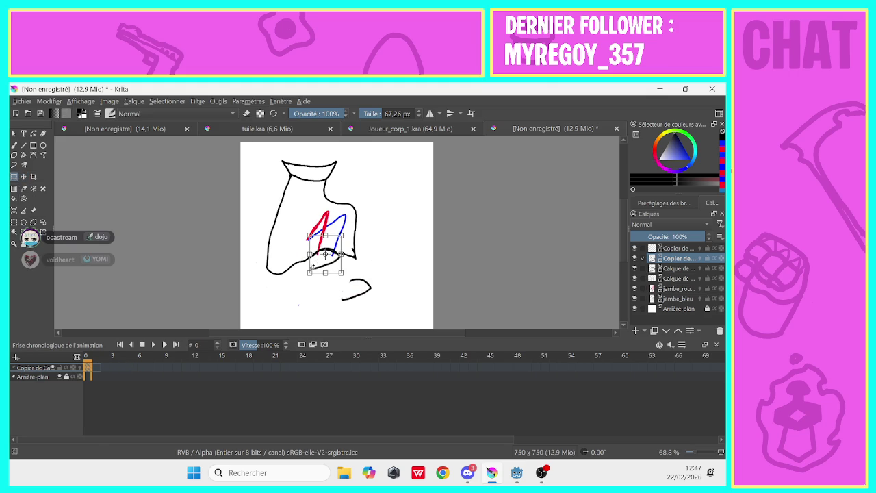
left_click_drag(301, 239, 314, 258)
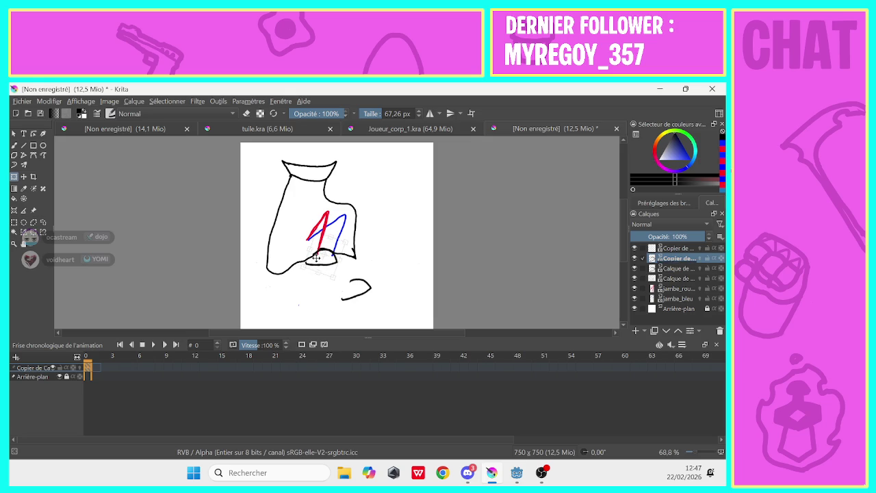
left_click_drag(314, 258, 317, 230)
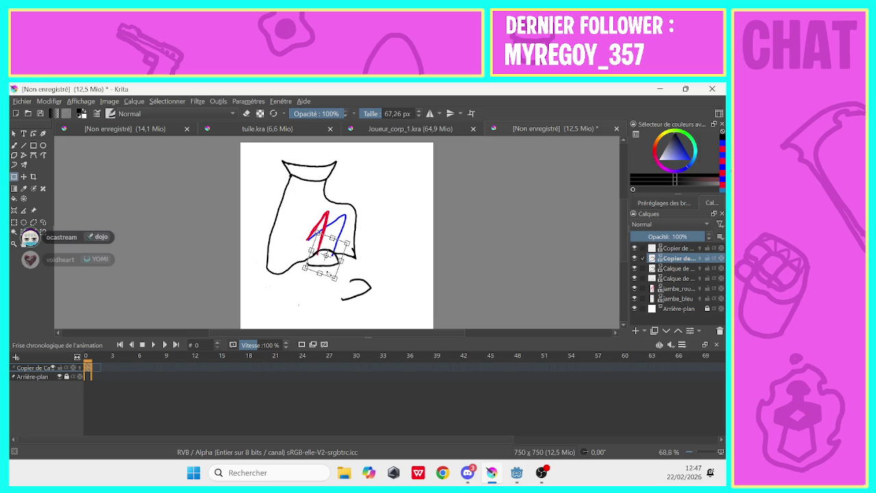
Move the right shoe up under the blue leg and commit the transform.
left_click(674, 268)
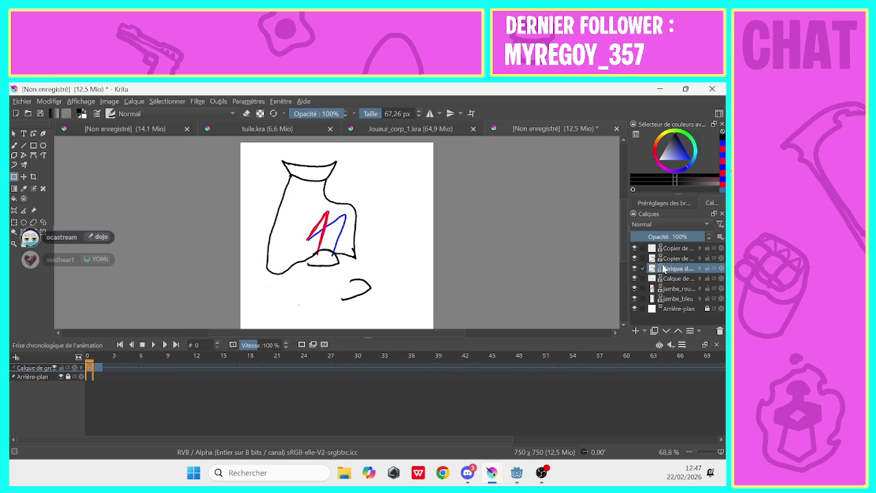
left_click(350, 292)
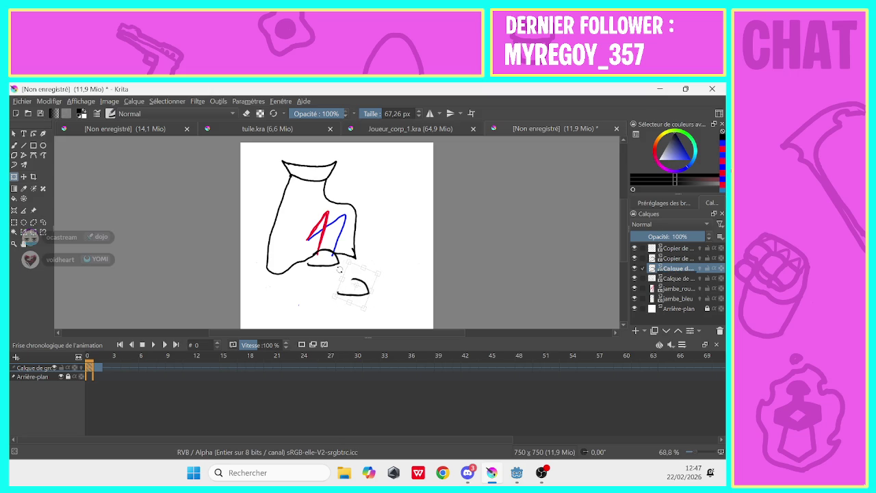
mouse_move(345, 285)
left_mouse_down()
mouse_move(321, 248)
mouse_move(329, 257)
left_mouse_up()
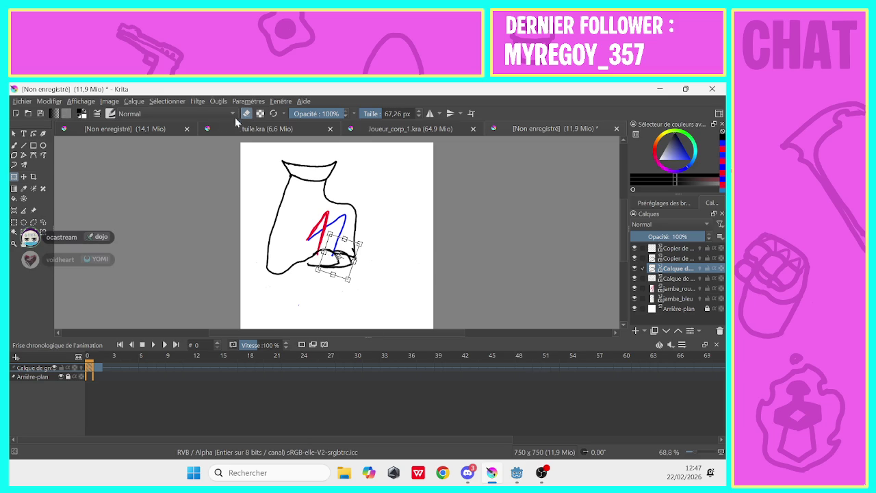
left_click(14, 145)
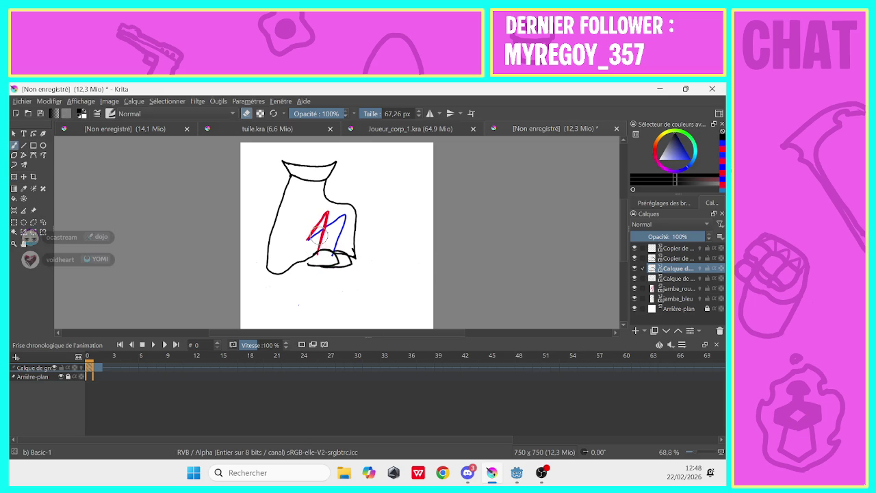
On the copied layer, confirm the 5 px brush size and compare animation frames 0 and 1.
left_click(652, 258)
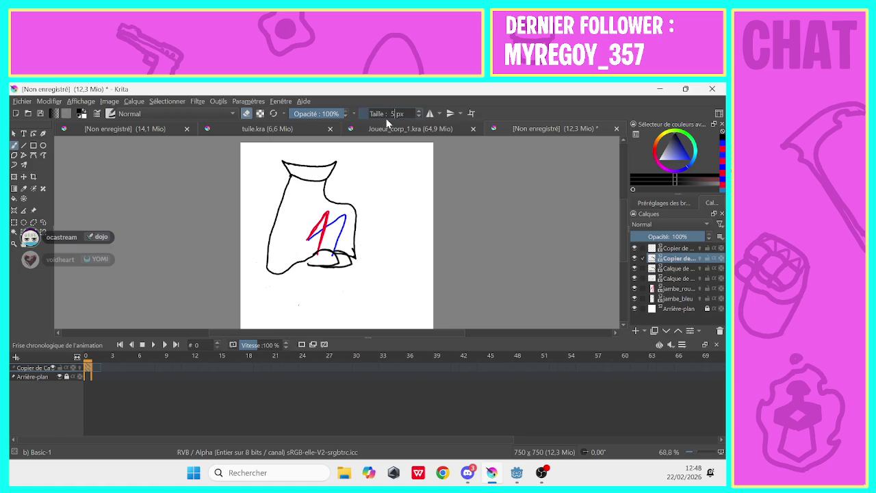
key("Return")
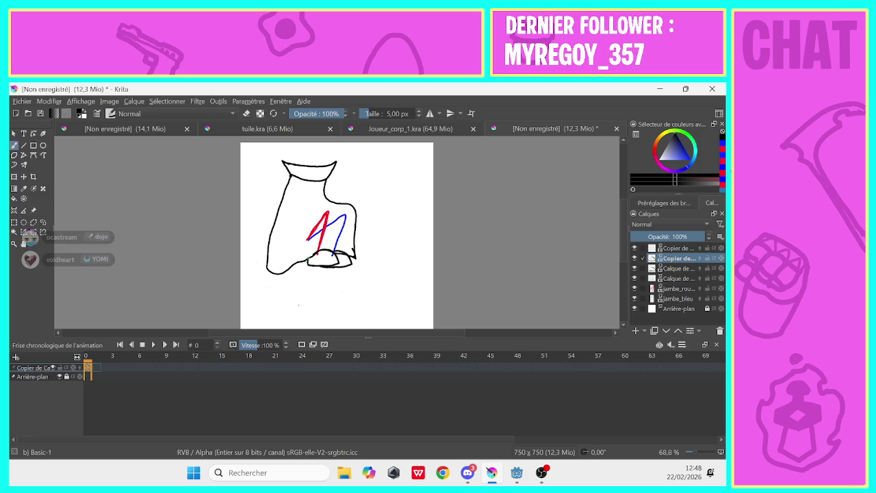
left_click(98, 373)
left_click(92, 377)
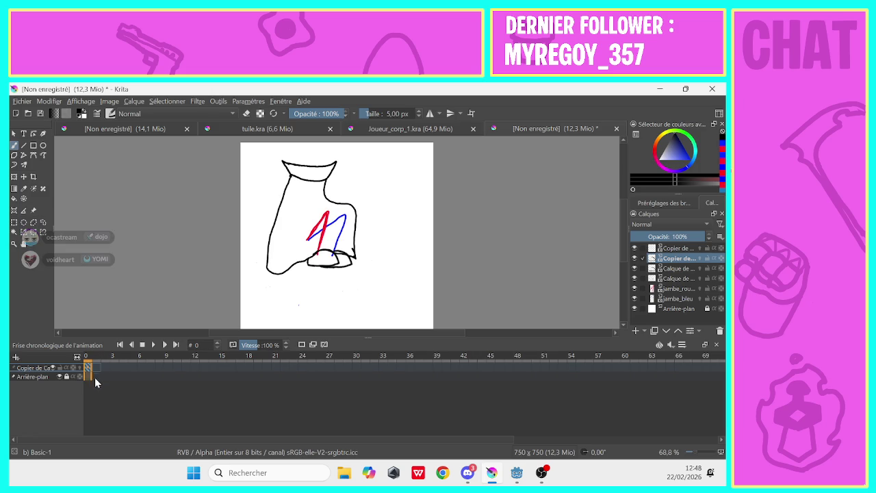
left_click(96, 375)
left_click(88, 375)
left_click(95, 375)
left_click(89, 375)
left_click(93, 376)
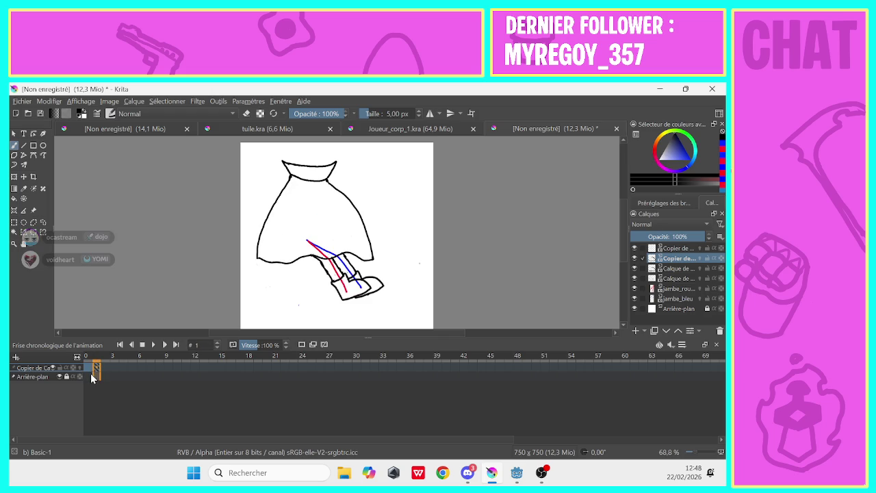
left_click(88, 375)
left_click(94, 375)
left_click(88, 377)
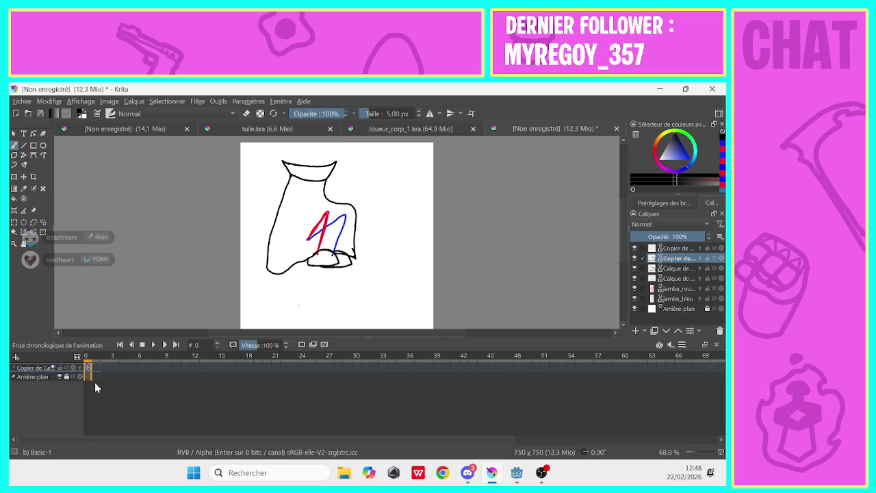
Turn on eraser mode on the Calque layer and hide the jambe_rouge and jambe_bleu layers.
left_click(668, 249)
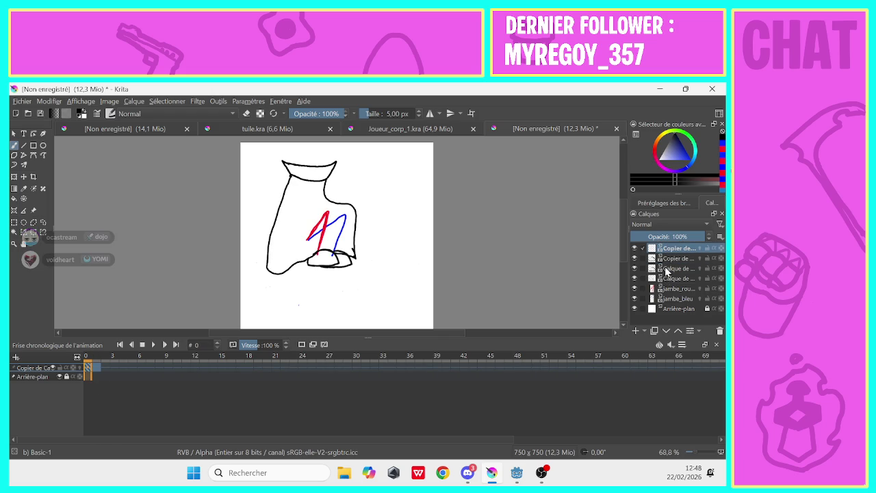
left_click(678, 278)
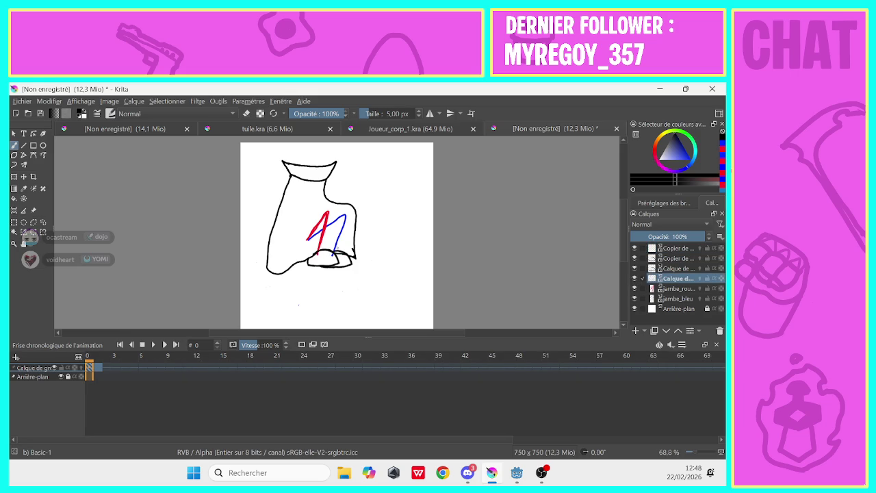
left_click(246, 115)
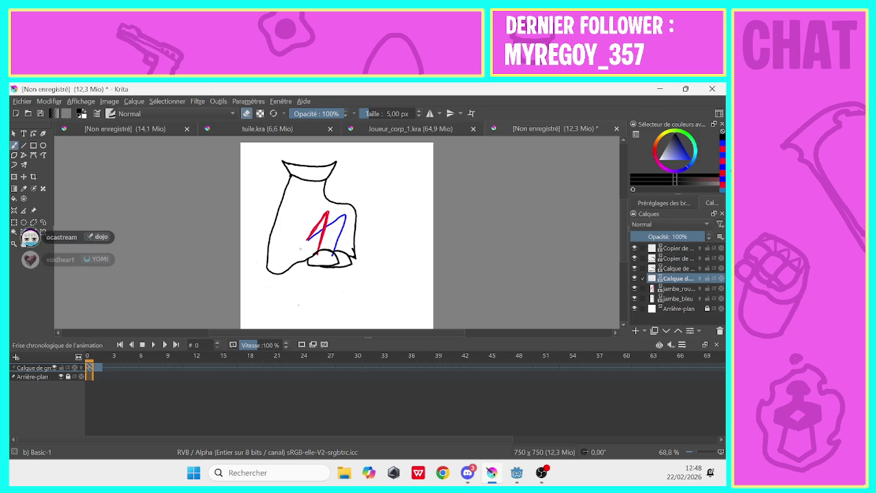
left_click(634, 288)
left_click(633, 299)
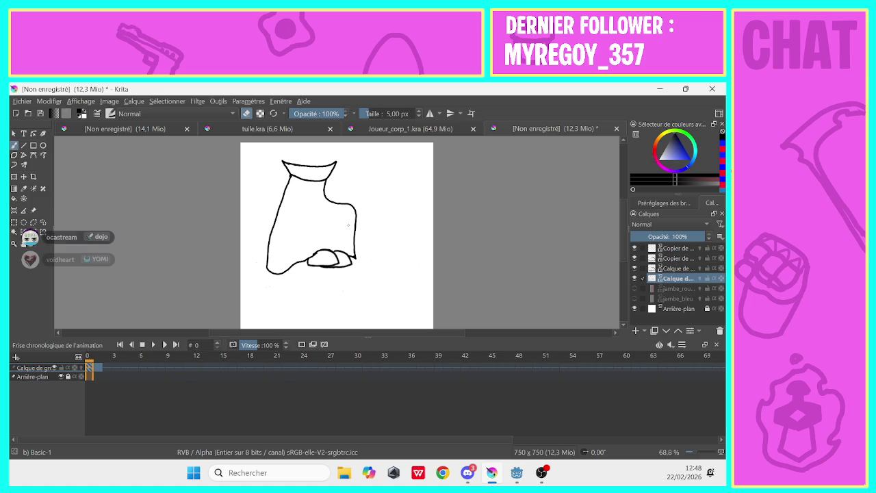
left_click(99, 375)
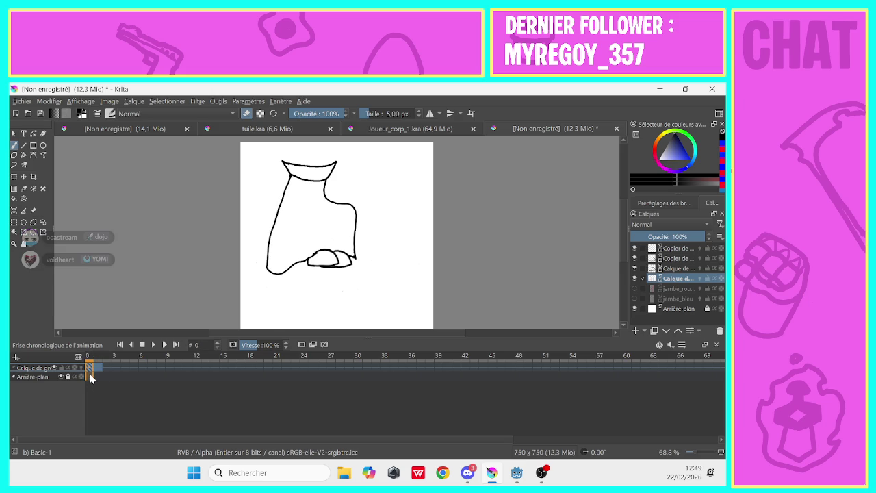
Save the drawing as Joueur_corp_2.kra.
left_click(22, 100)
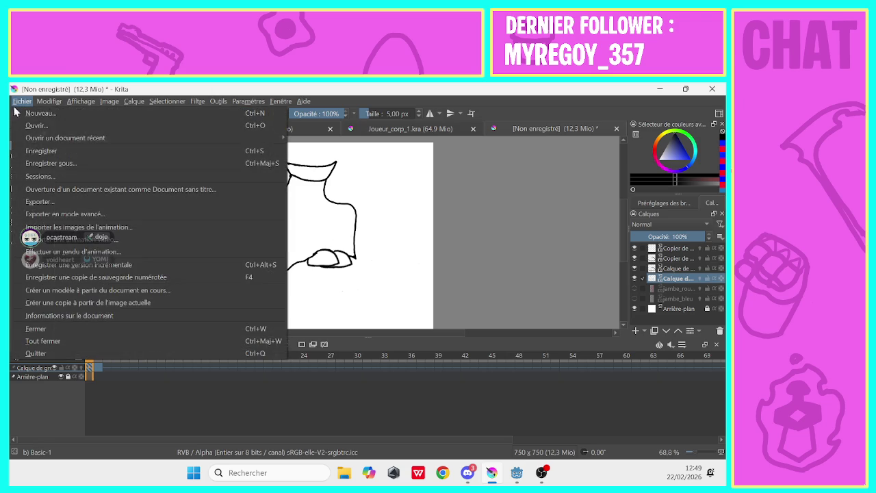
left_click(20, 164)
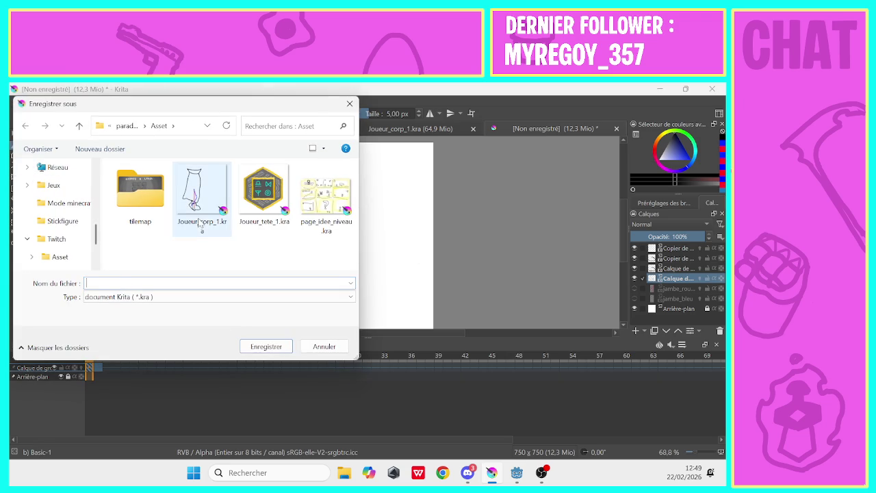
left_click(202, 195)
left_click(126, 283)
key("shift+Home")
key("Right")
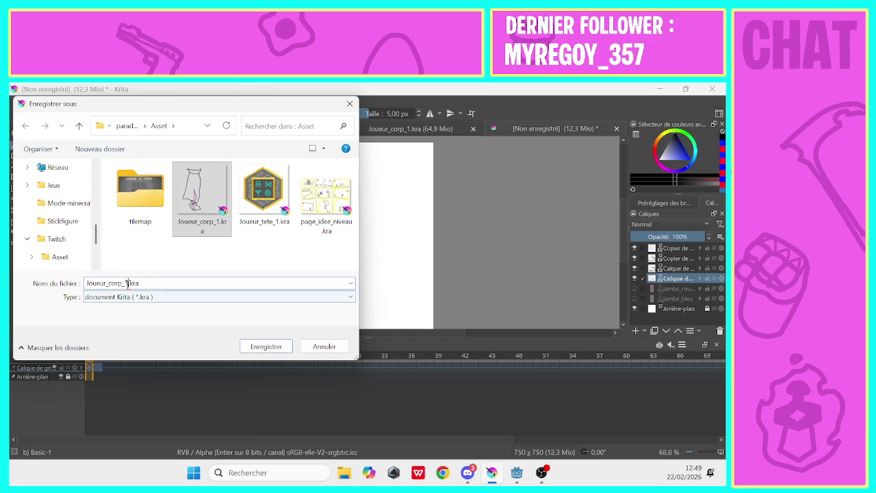
key("Delete")
type("2")
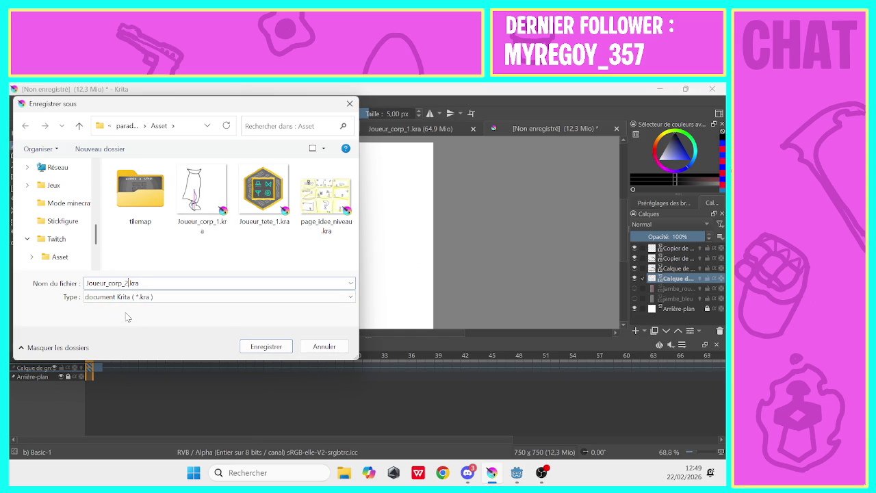
left_click(243, 347)
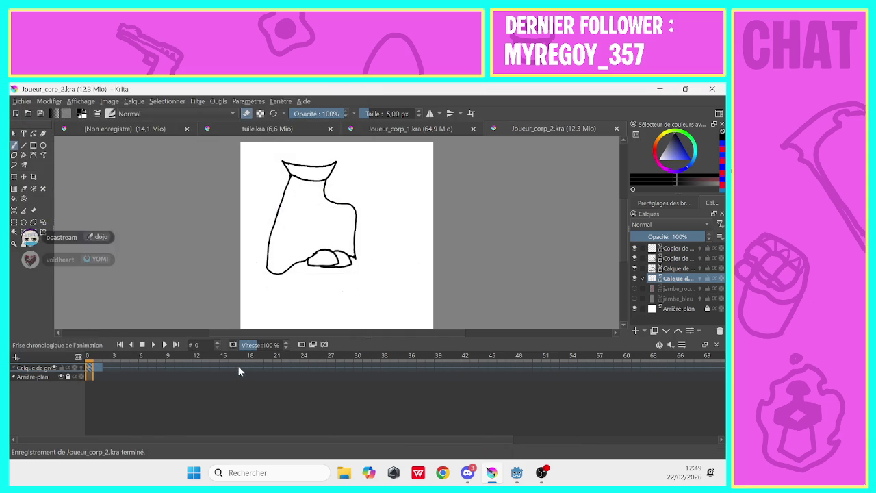
Hide the Arrière-plan background, resave Joueur_corp_2.kra, then show the unsaved 14,1 Mio document.
left_click(381, 130)
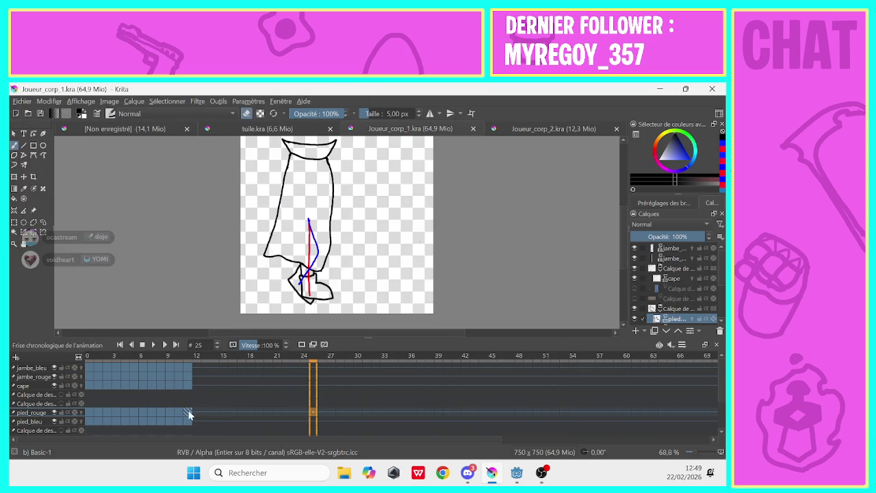
left_click(526, 131)
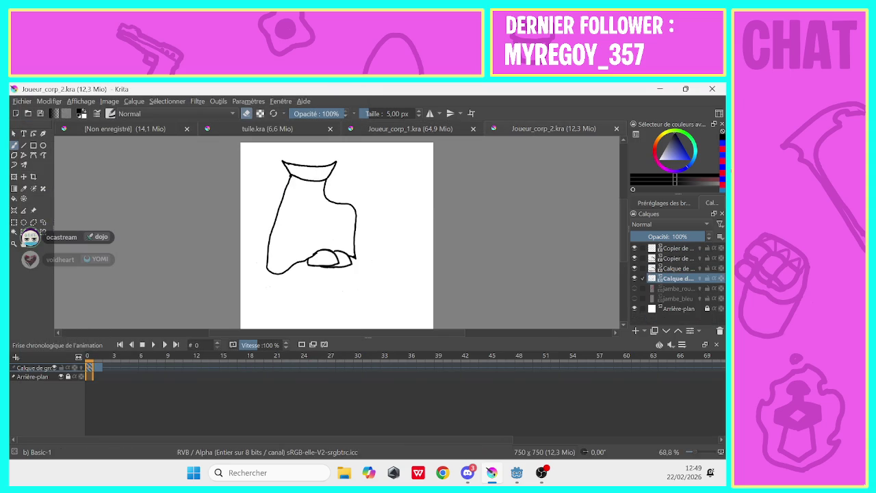
left_click(634, 308)
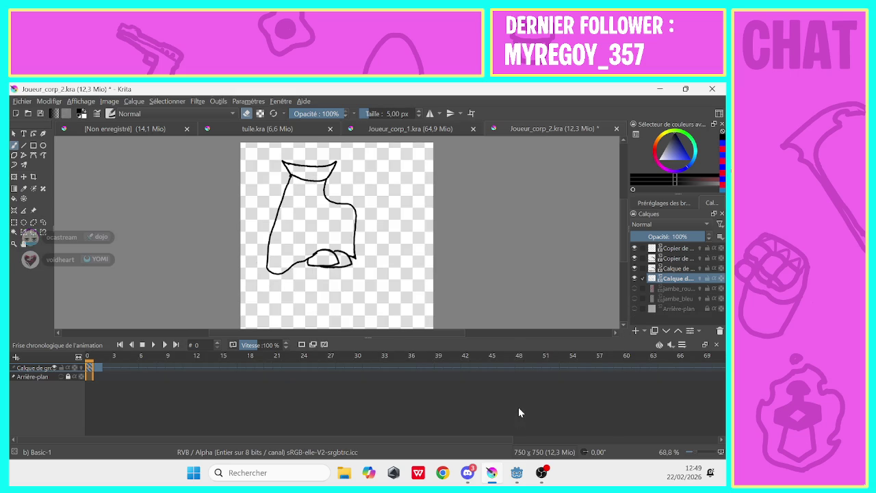
left_click(19, 101)
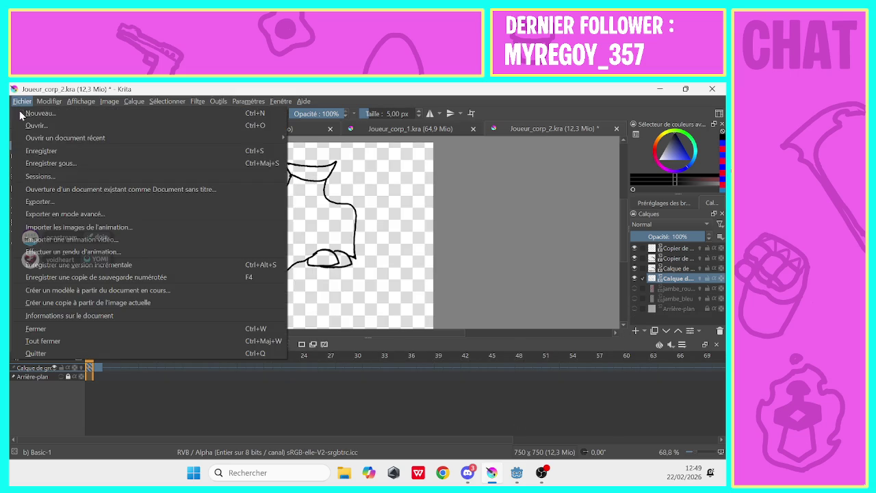
left_click(41, 148)
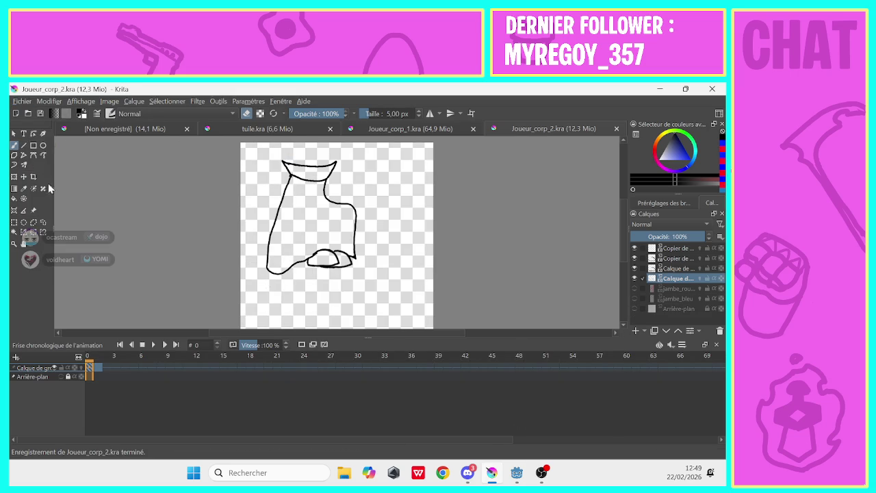
left_click(248, 129)
left_click(127, 128)
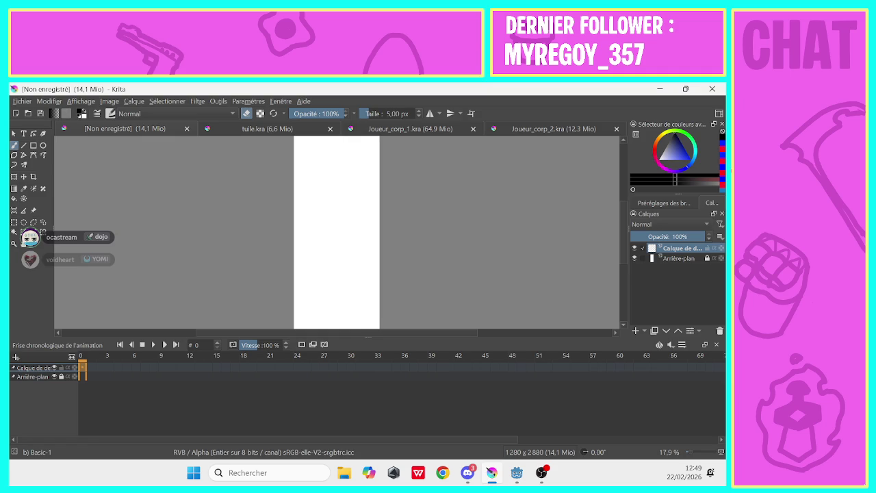
left_click_drag(622, 237, 618, 396)
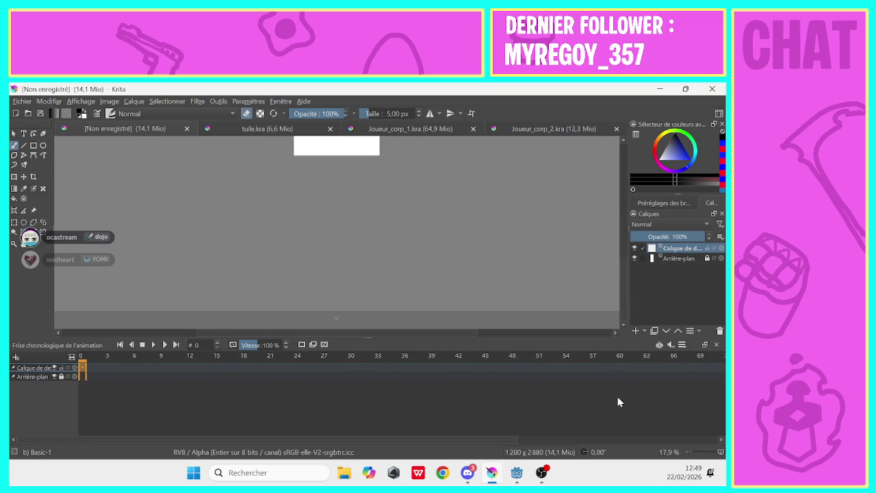
left_click_drag(617, 396, 611, 237)
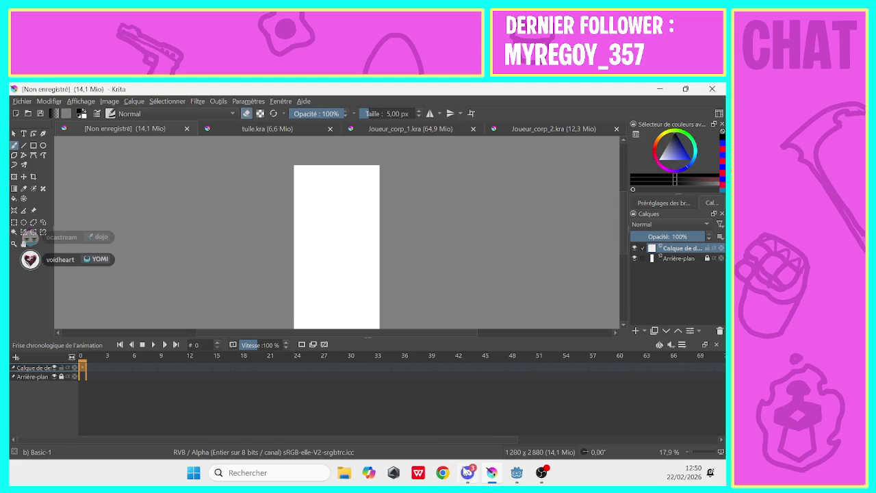
left_click(468, 472)
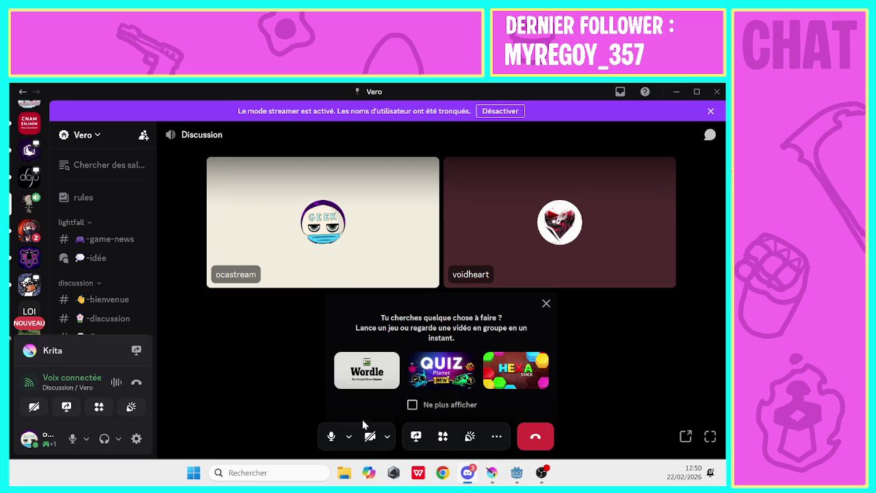
left_click(333, 436)
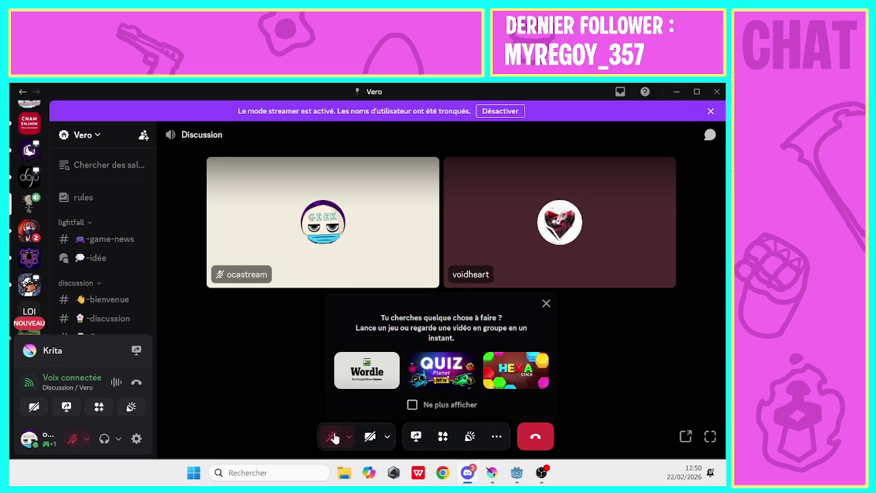
left_click(676, 91)
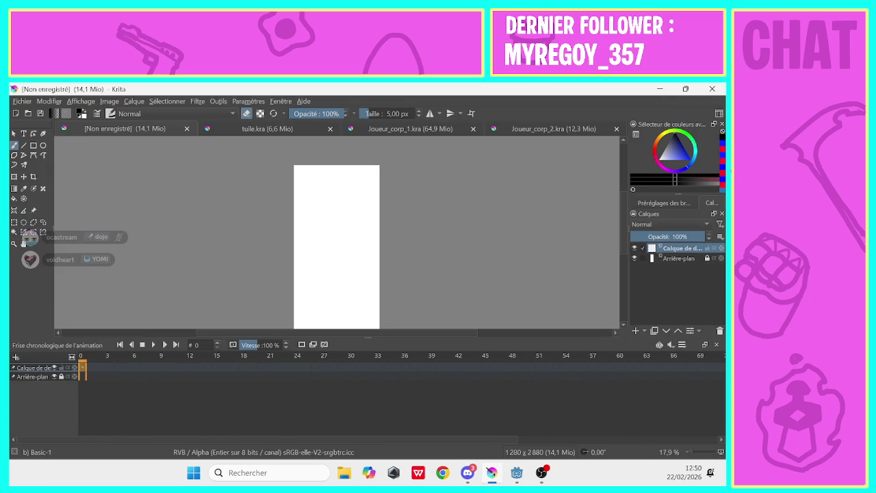
key("alt+Tab")
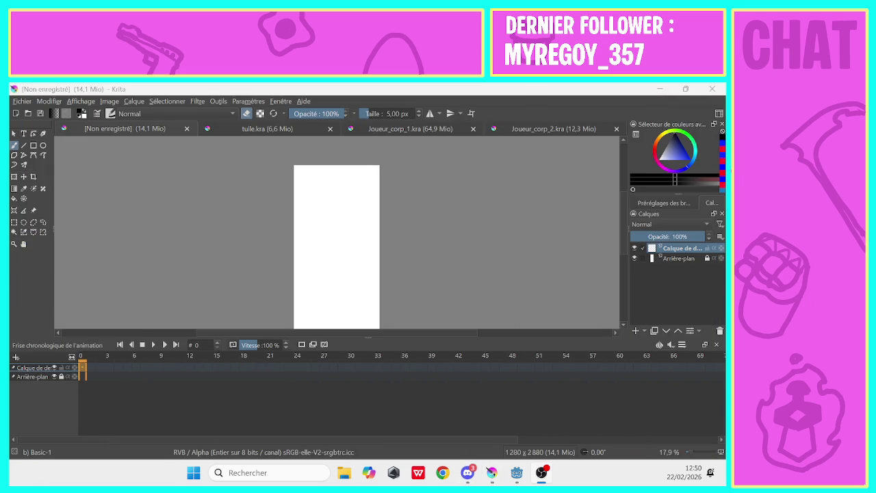